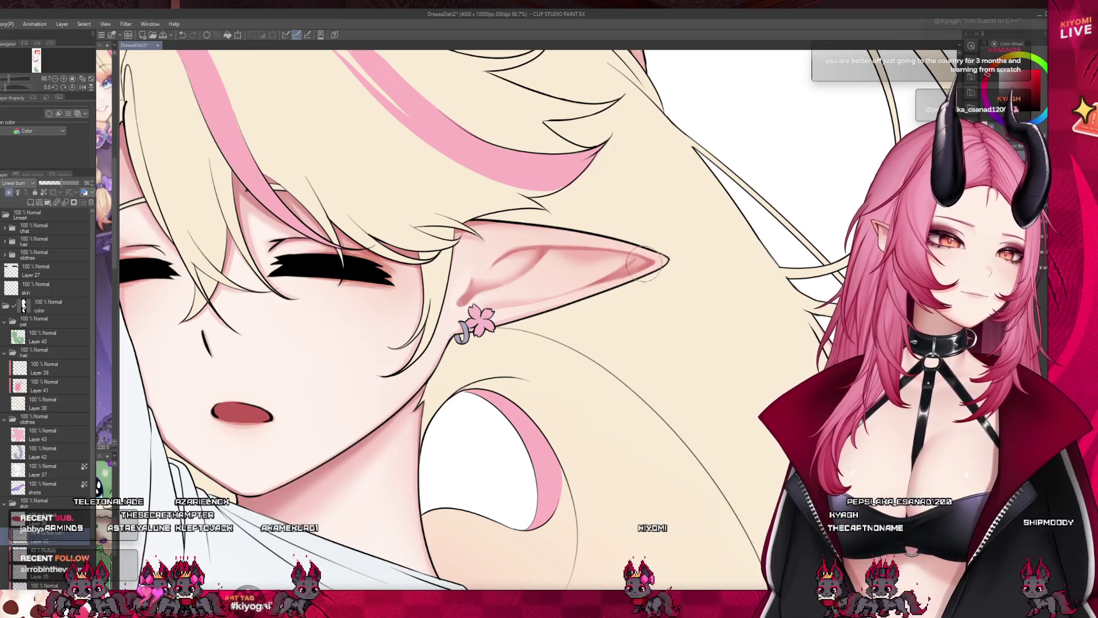
# Zoom in on the hand, enlarge the brush for broad shading, and pan to show the forearm
pyautogui.scroll(-8, 635, 284)
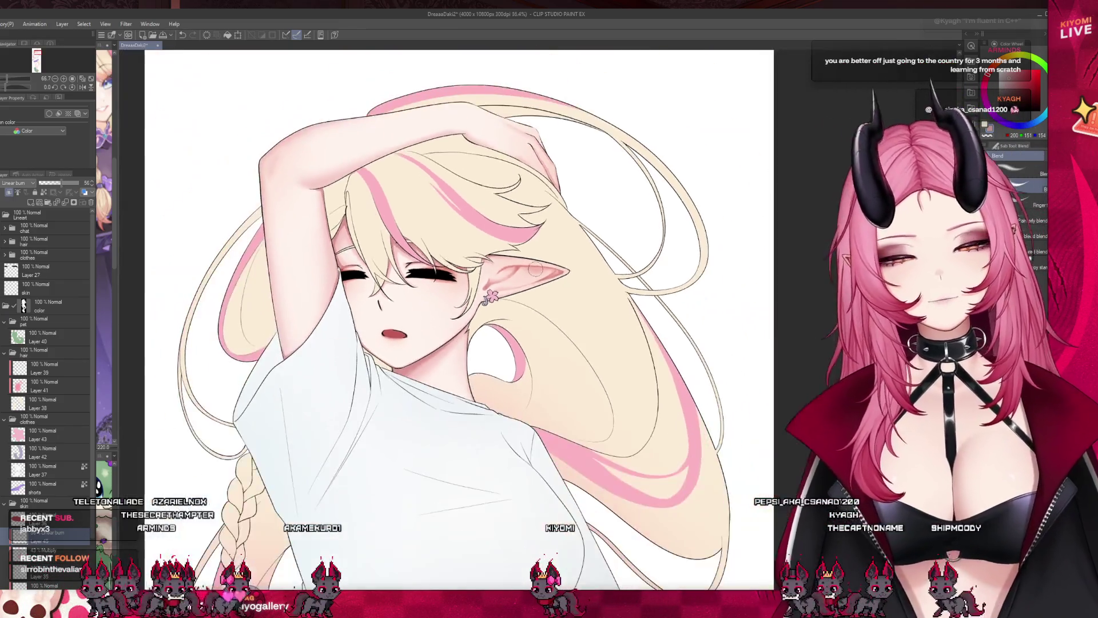
pyautogui.scroll(-2, 434, 343)
pyautogui.scroll(3, 435, 343)
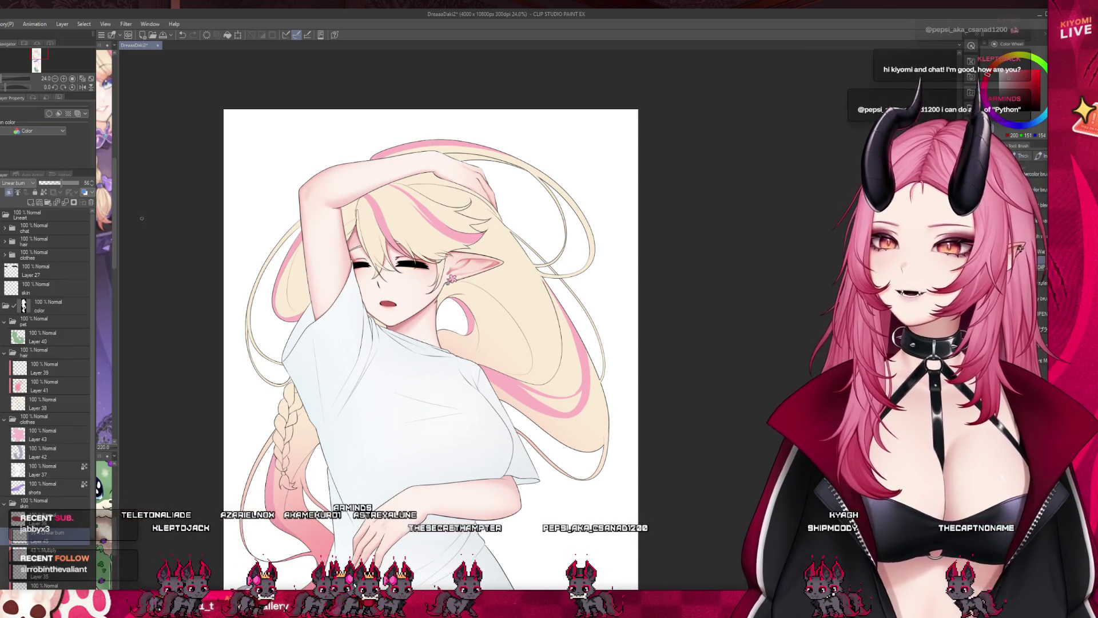
pyautogui.scroll(-1, 349, 299)
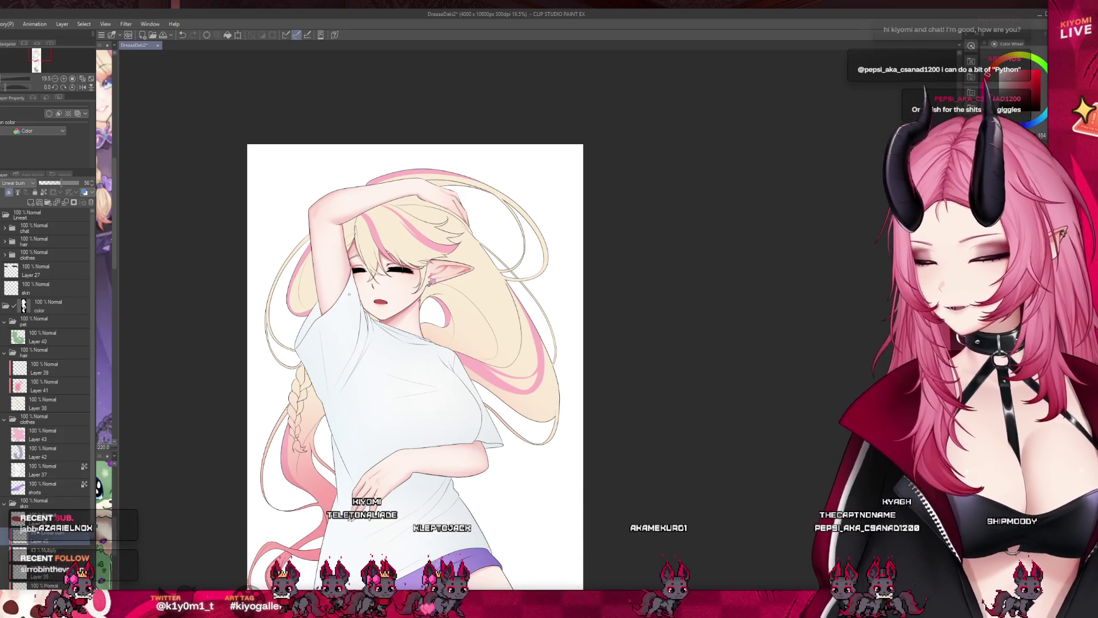
pyautogui.scroll(-2, 349, 294)
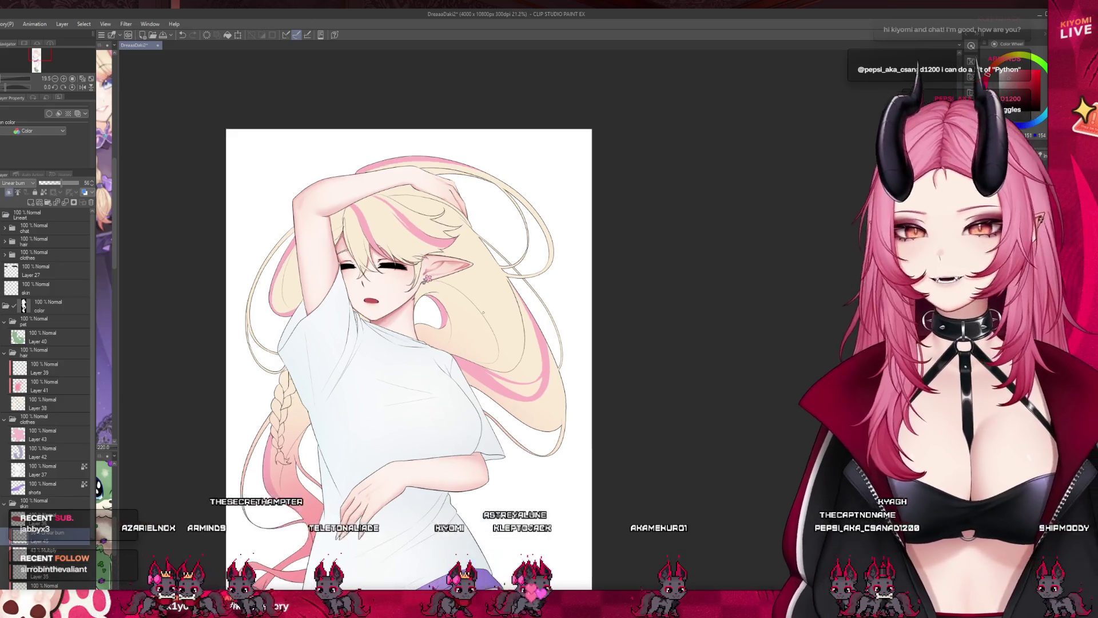
pyautogui.scroll(6, 388, 415)
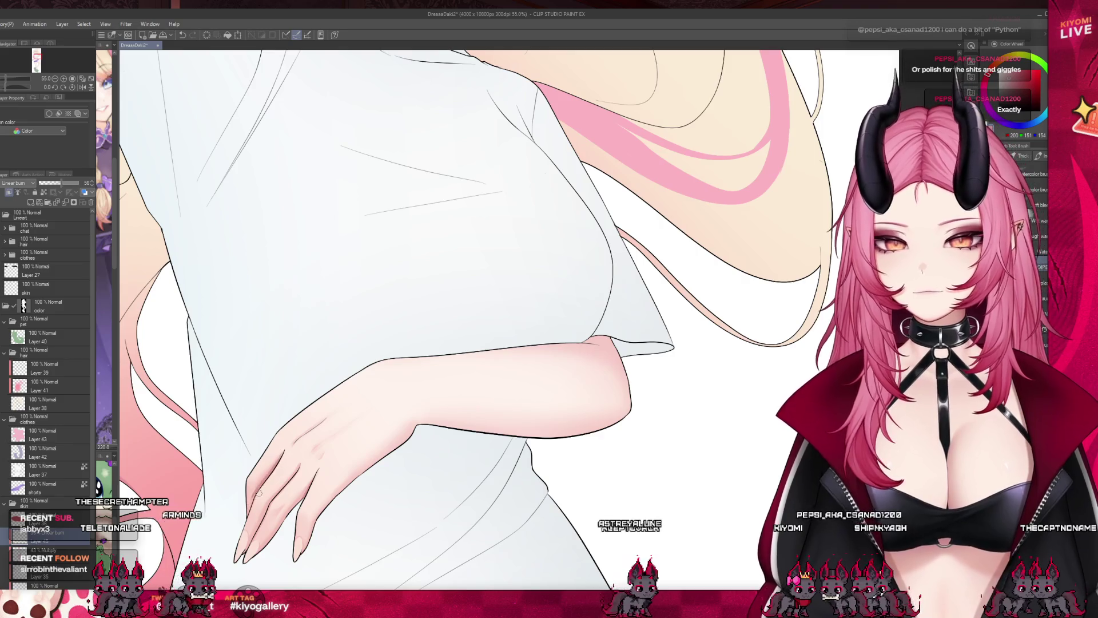
pyautogui.scroll(5, 240, 517)
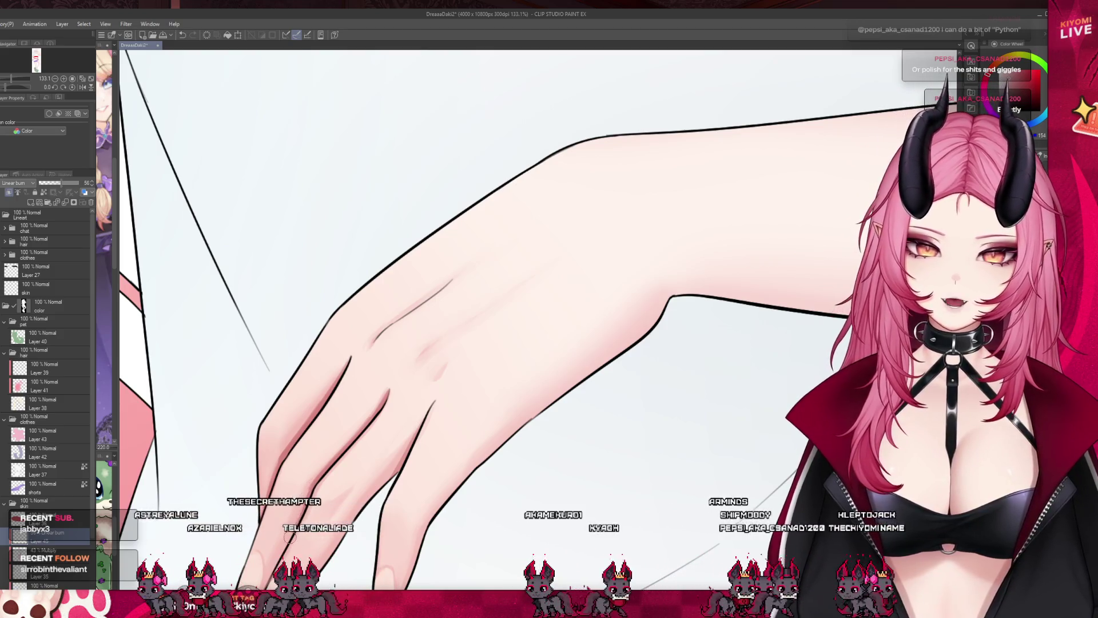
pyautogui.scroll(-2, 351, 449)
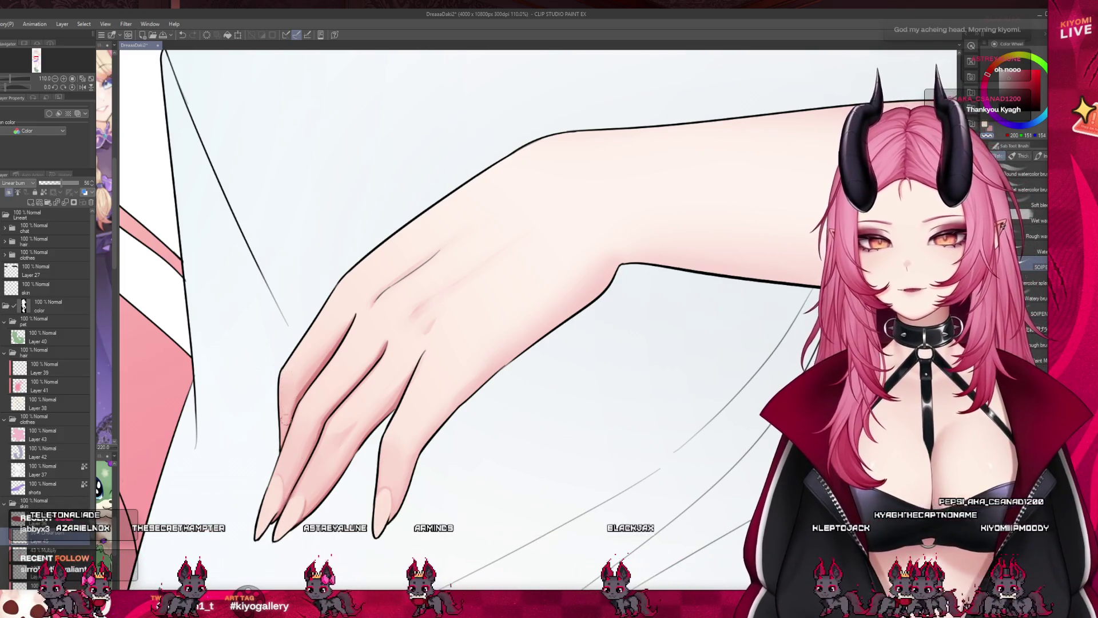
pyautogui.press('e')
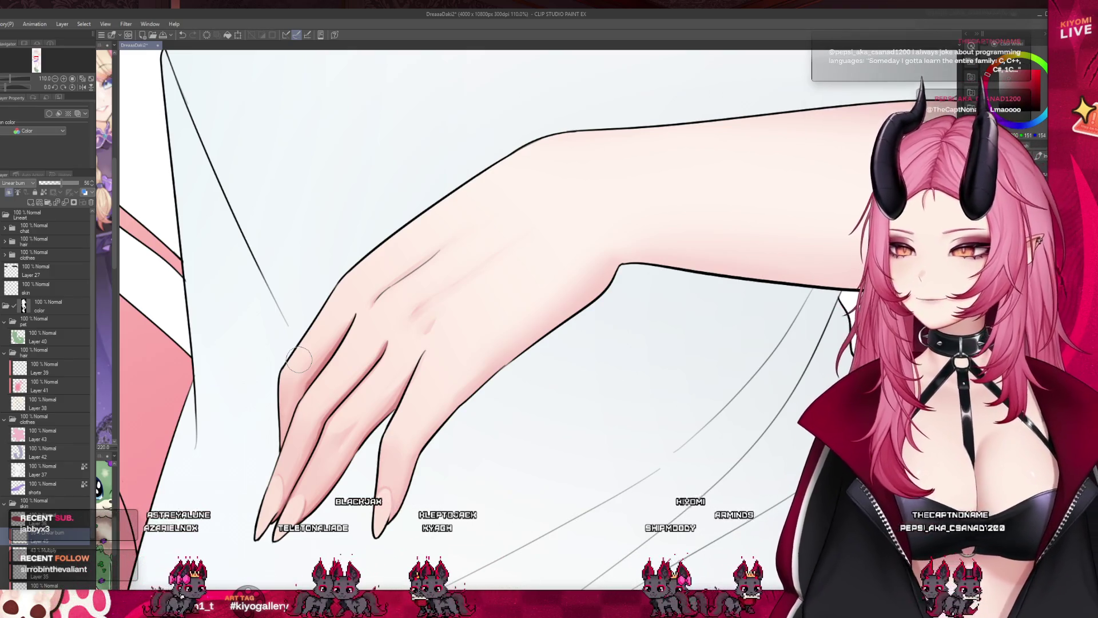
pyautogui.moveTo(593, 280)
pyautogui.mouseDown()
pyautogui.moveTo(543, 400)
pyautogui.moveTo(496, 296)
pyautogui.mouseUp()
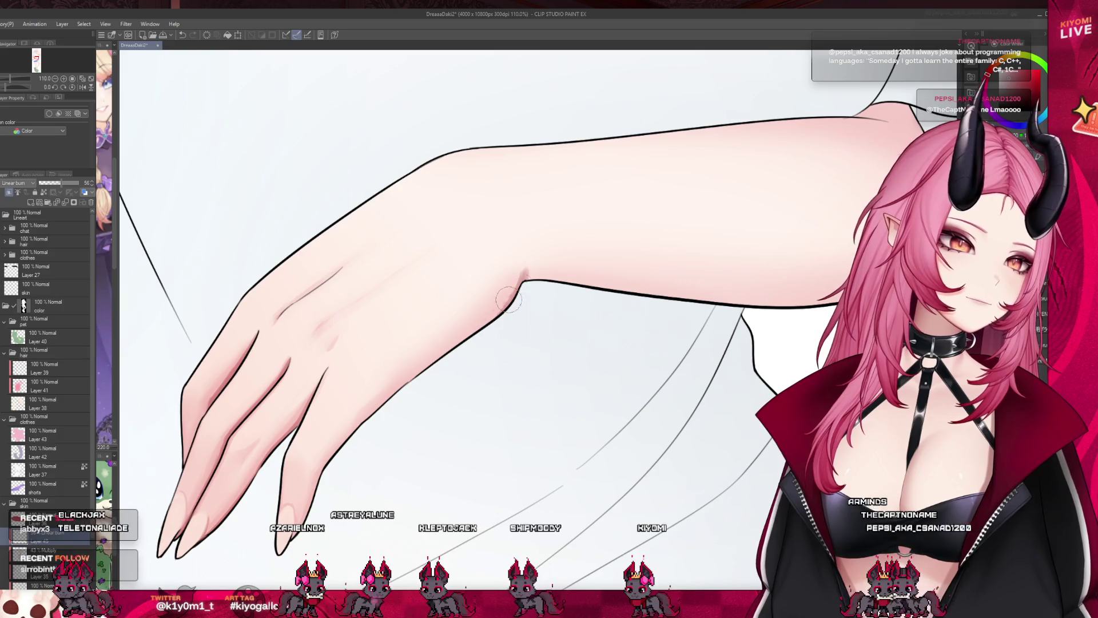
# Redraw the forearm's underside outline darker, sample the darker pink, and switch to the watercolor brush
pyautogui.moveTo(526, 282); pyautogui.dragTo(418, 373)
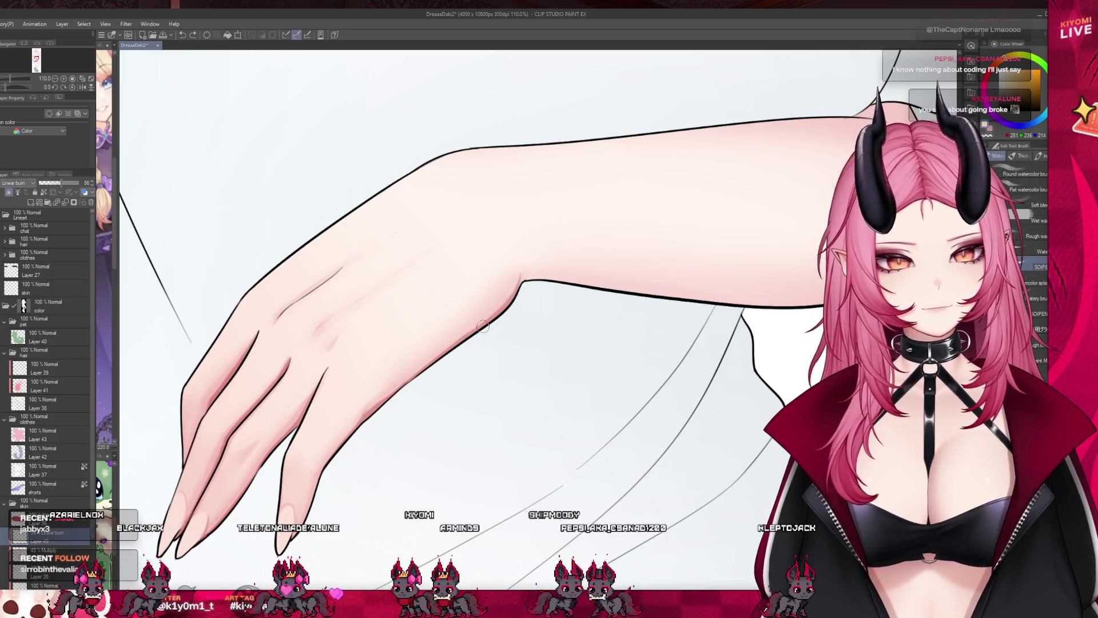
pyautogui.keyDown('alt'); pyautogui.click(363, 428); pyautogui.keyUp('alt')
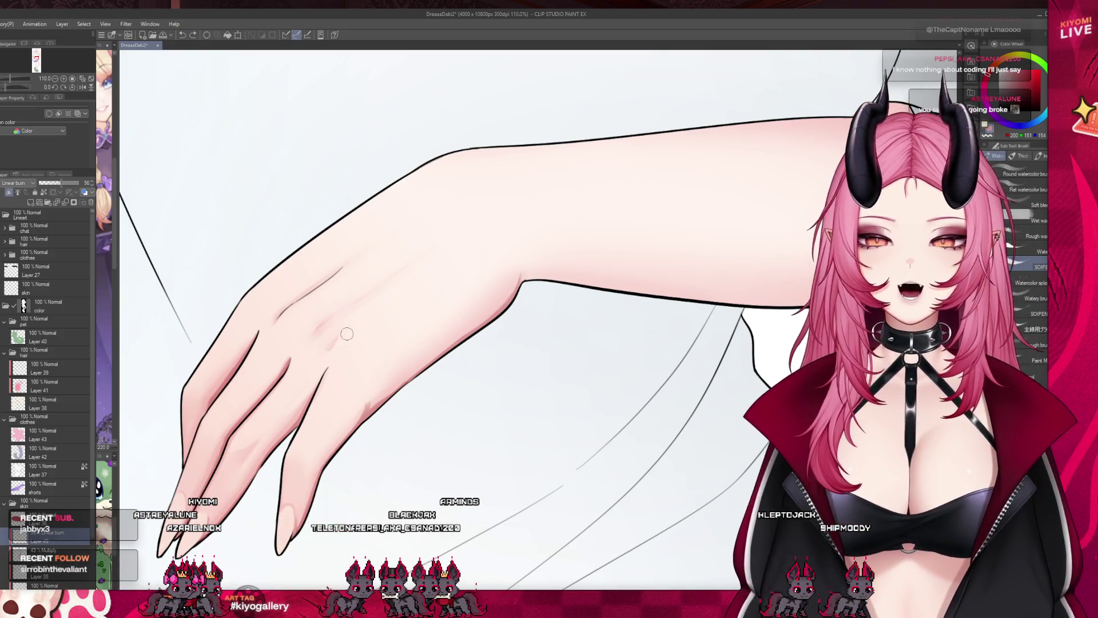
pyautogui.scroll(-4, 337, 293)
pyautogui.scroll(2, 337, 293)
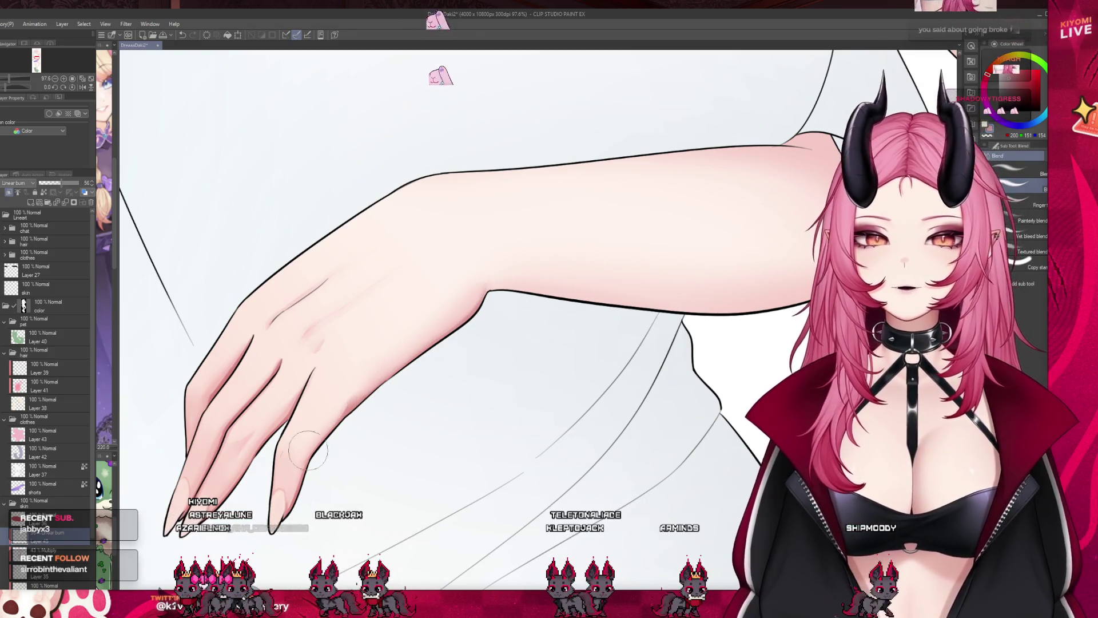
pyautogui.press('b')
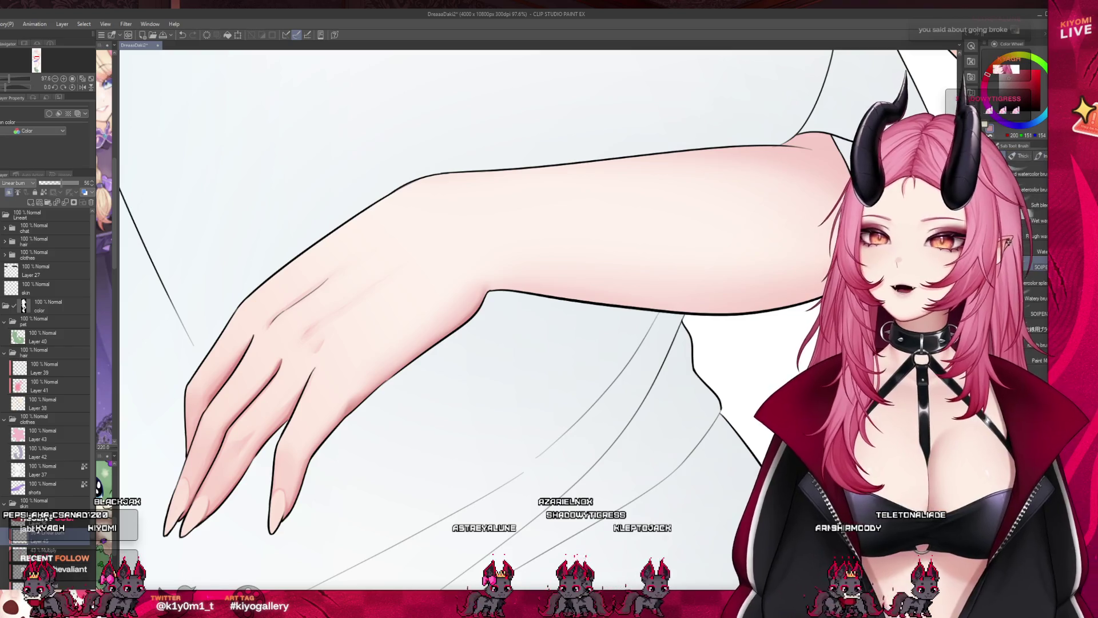
pyautogui.scroll(-3, 383, 320)
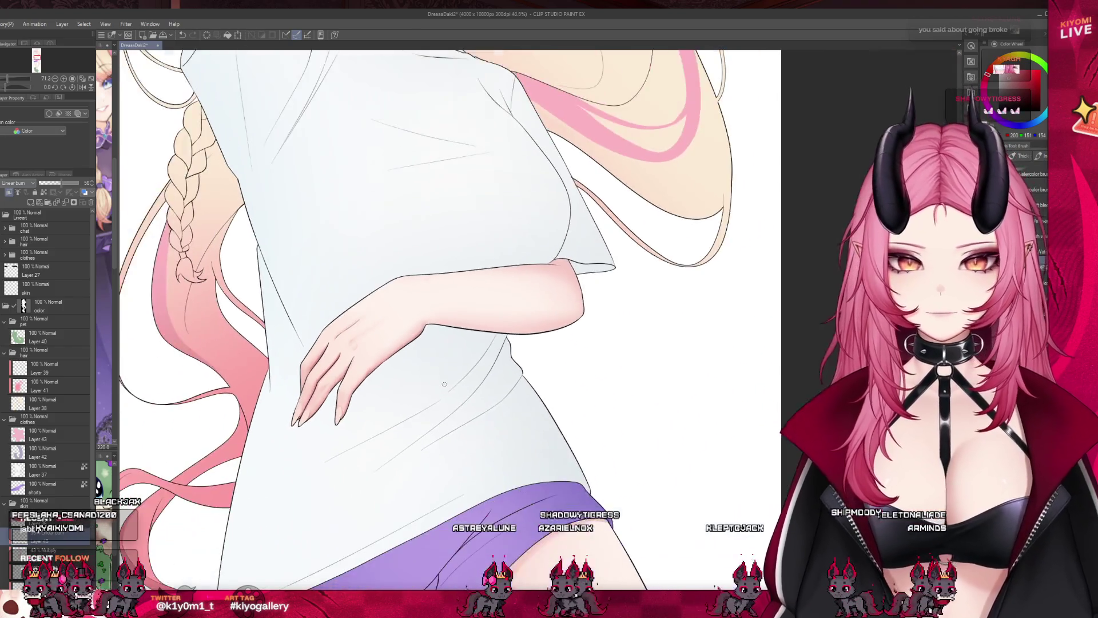
# Paint darker pink shading in the armpit, near the elbow, and along the forearm's lower edge
pyautogui.scroll(2, 382, 320)
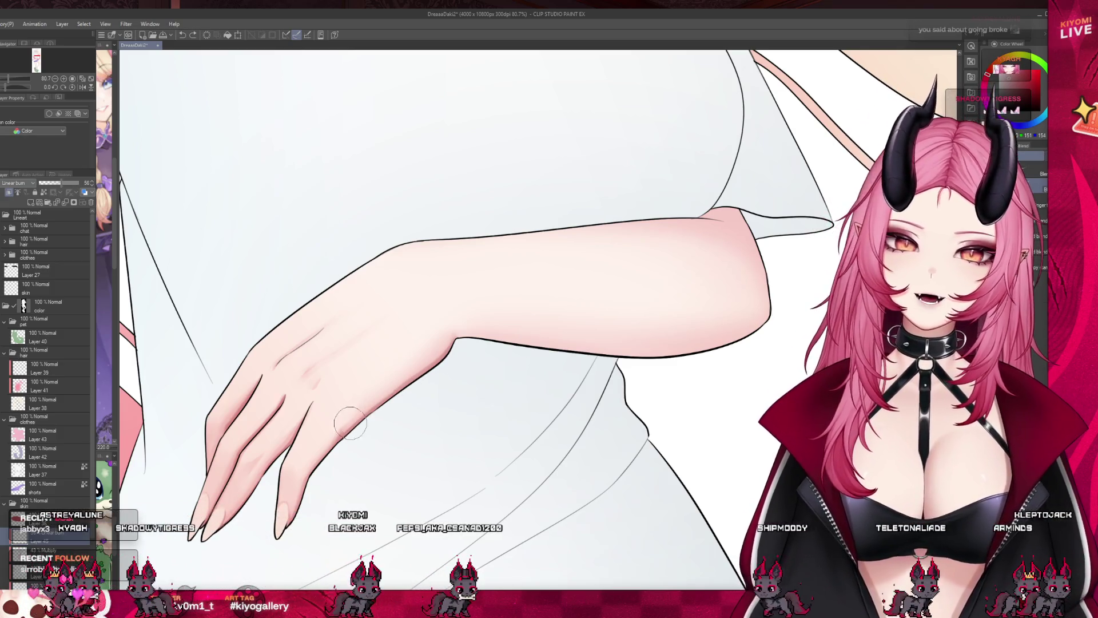
pyautogui.scroll(-5, 753, 336)
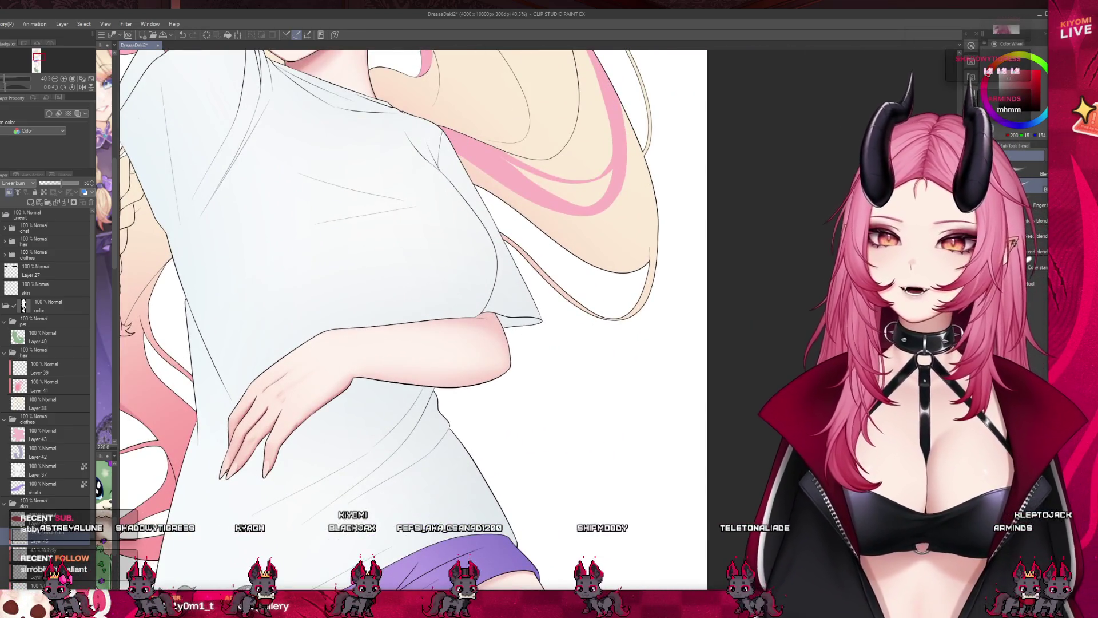
pyautogui.scroll(3, 458, 192)
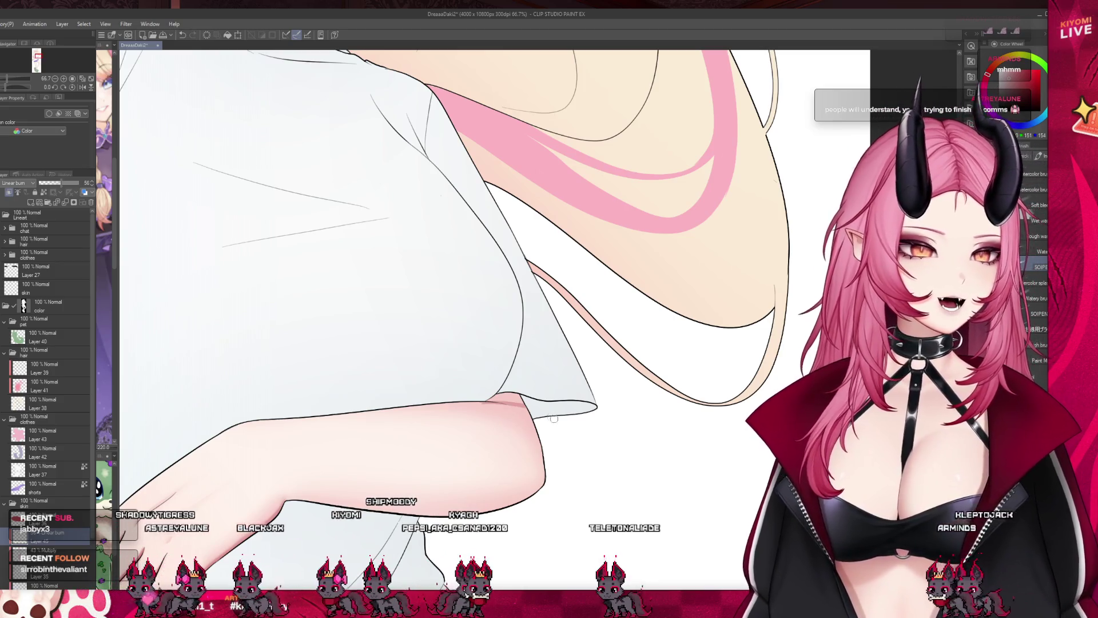
pyautogui.moveTo(482, 400); pyautogui.dragTo(547, 433)
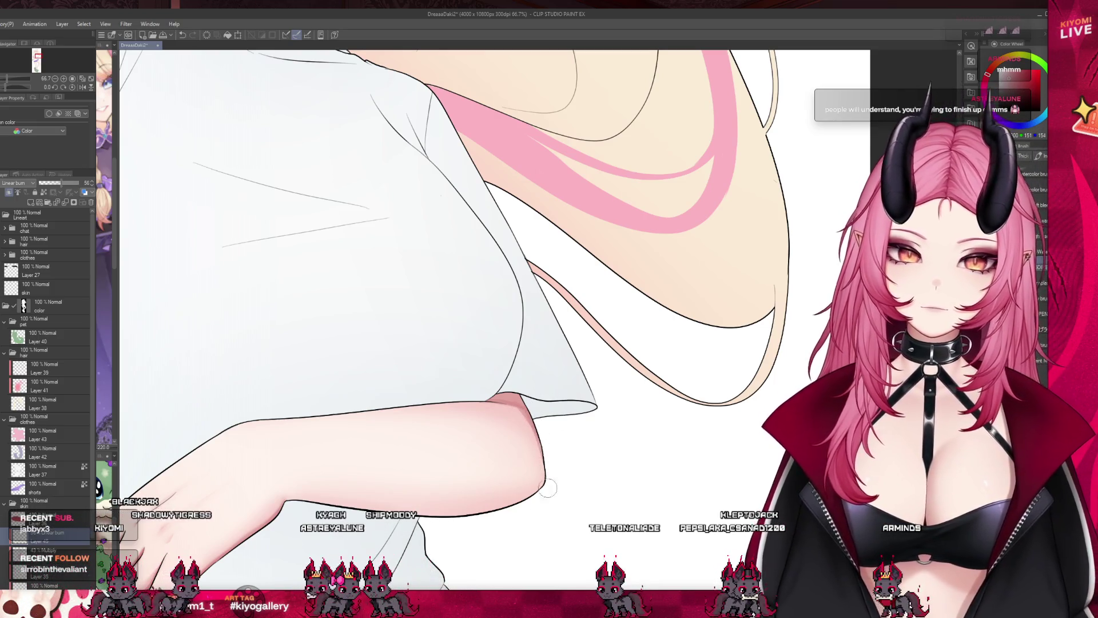
pyautogui.moveTo(546, 487); pyautogui.dragTo(524, 506)
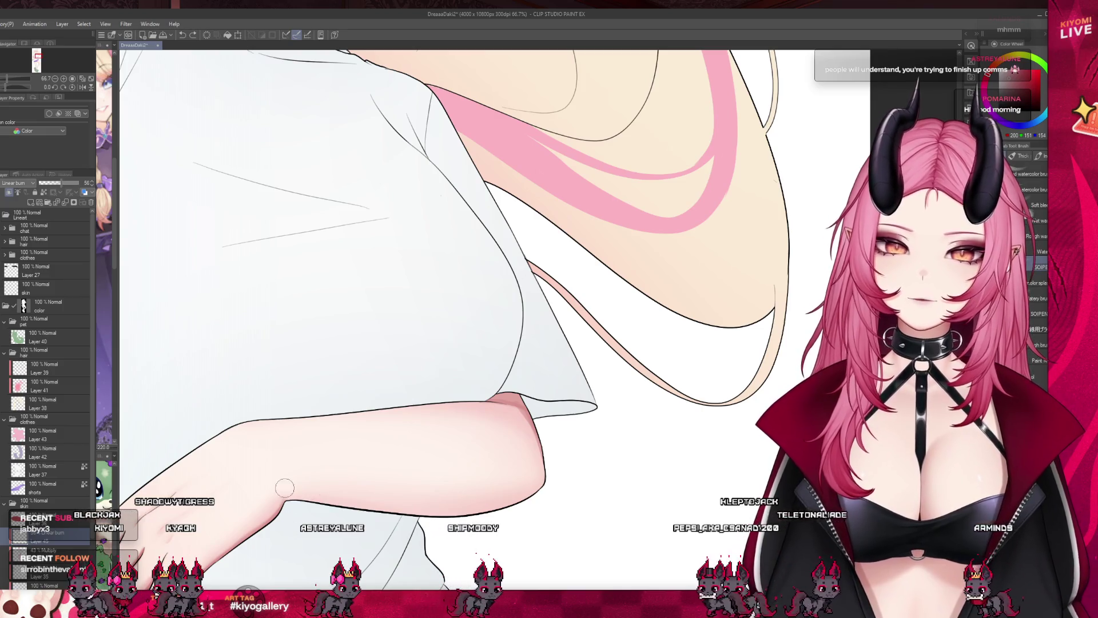
pyautogui.moveTo(284, 486)
pyautogui.mouseDown()
pyautogui.moveTo(358, 503)
pyautogui.moveTo(526, 502)
pyautogui.mouseUp()
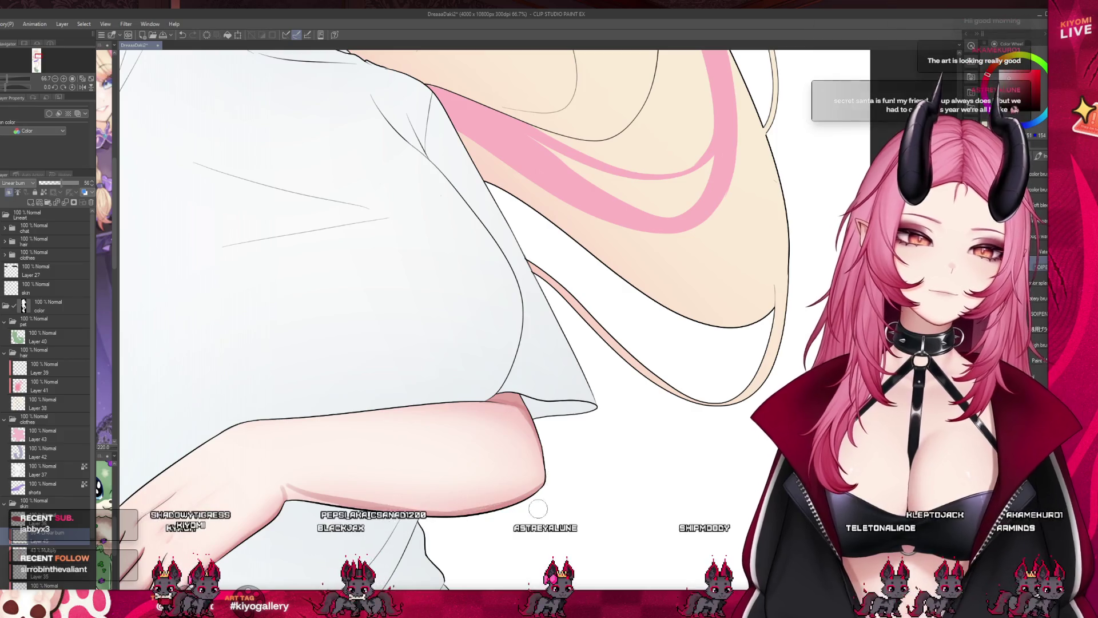
pyautogui.scroll(-4, 541, 474)
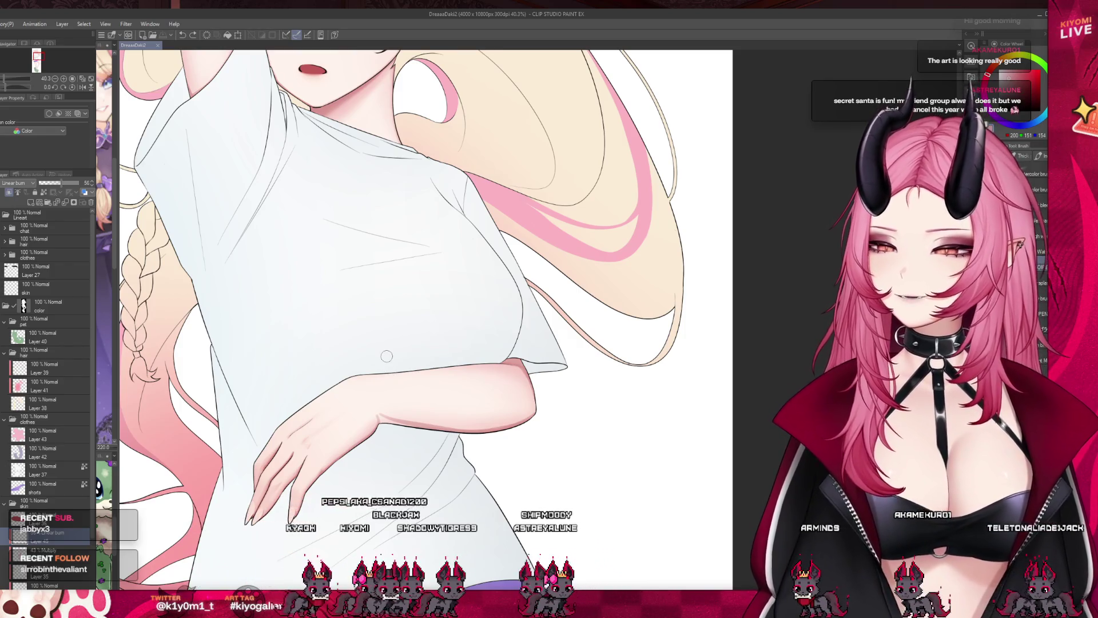
pyautogui.scroll(-5, 386, 356)
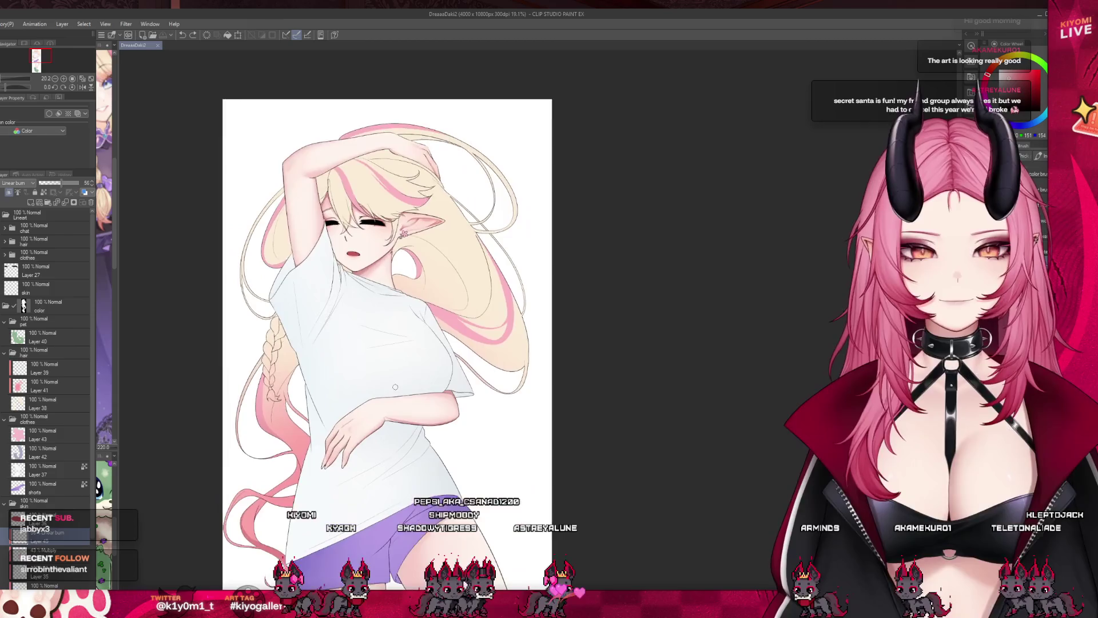
pyautogui.scroll(7, 395, 387)
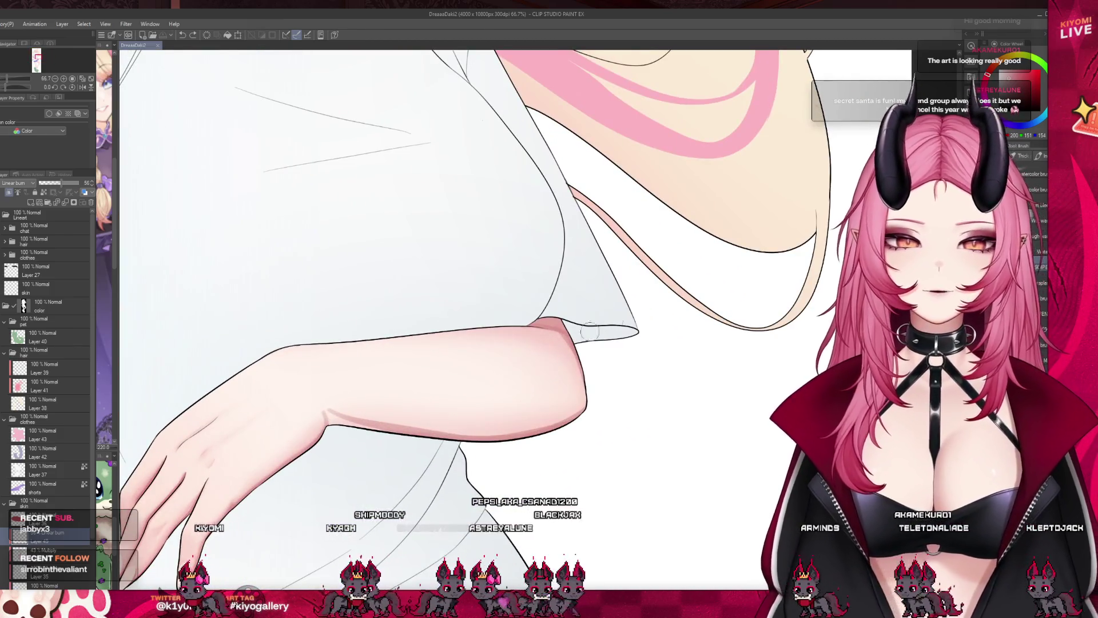
pyautogui.moveTo(386, 420); pyautogui.dragTo(326, 413)
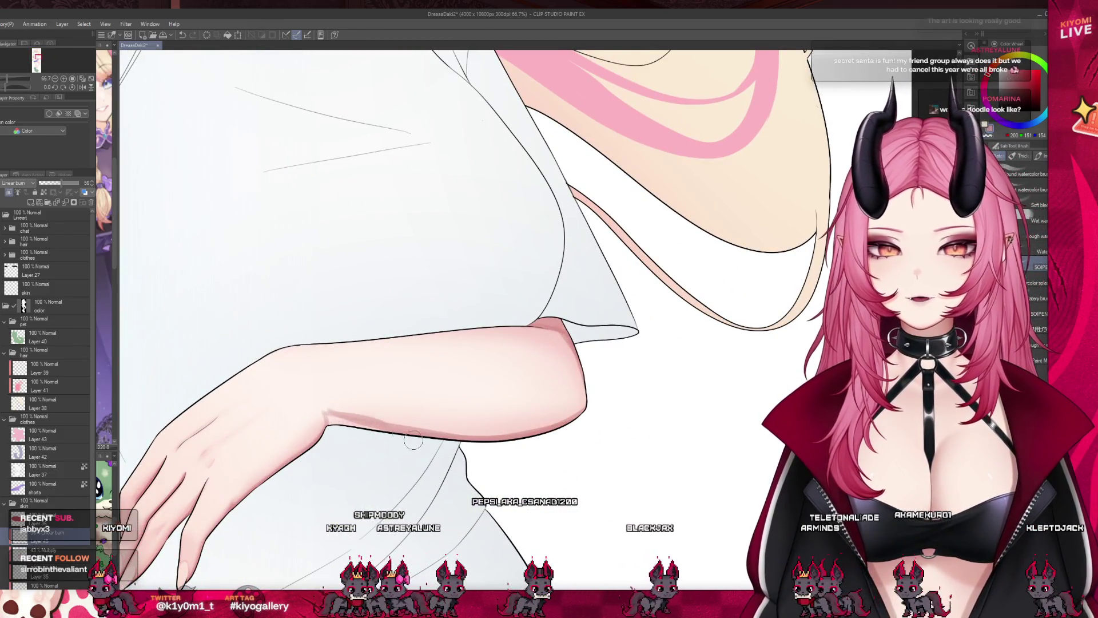
# Switch to the Blend tool and undo the last shading stroke
pyautogui.press('j')
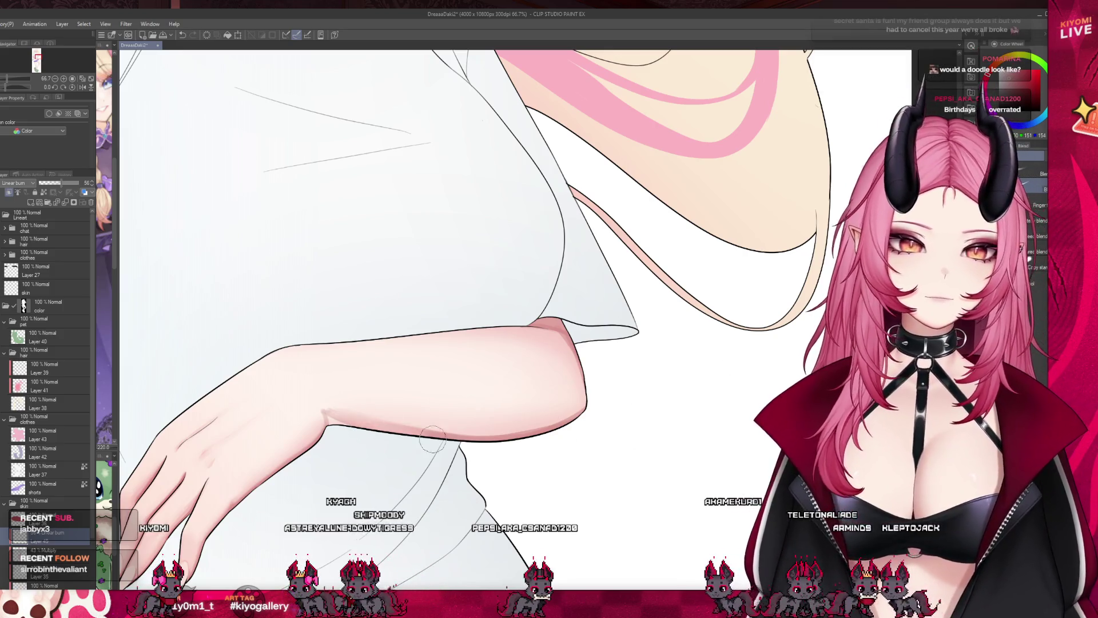
pyautogui.hotkey('ctrl', 'z')
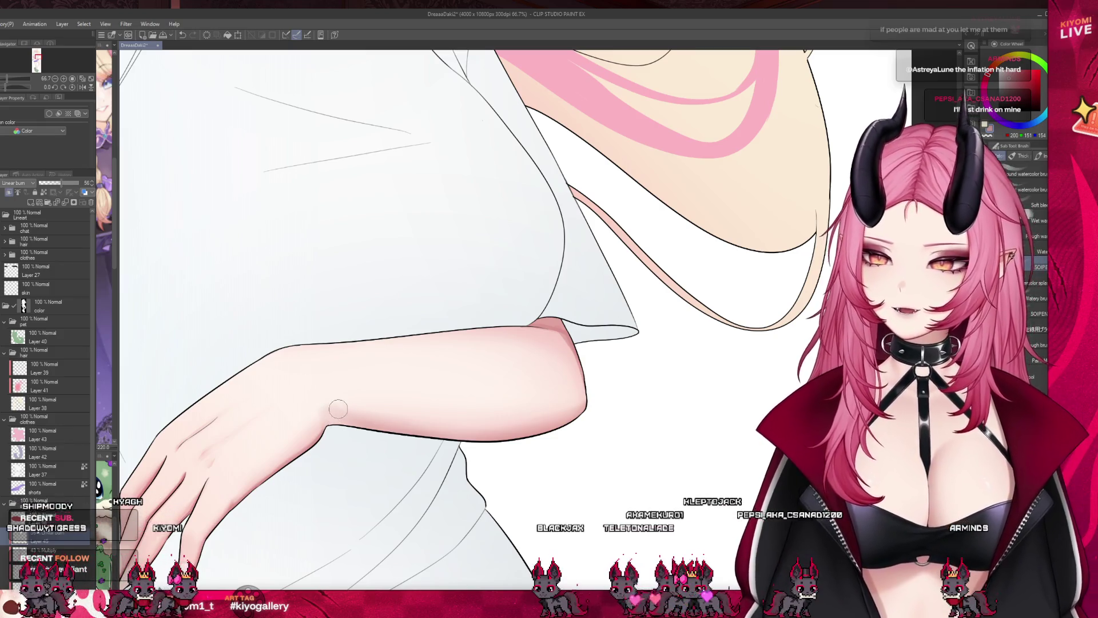
pyautogui.scroll(-2, 319, 393)
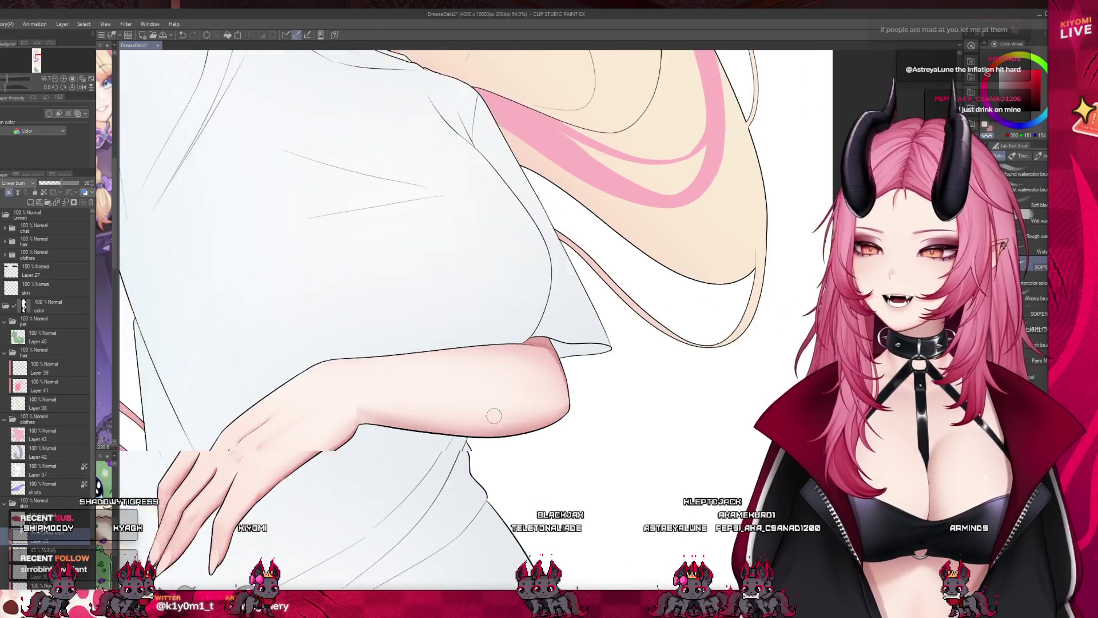
# Save the illustration with Ctrl+S
pyautogui.scroll(-5, 513, 478)
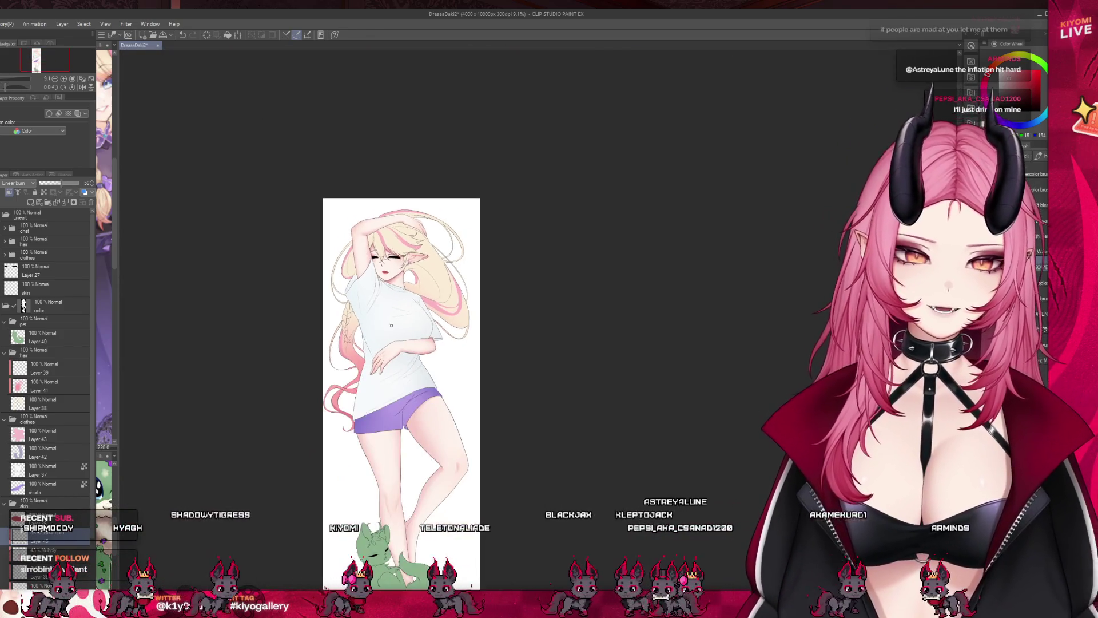
pyautogui.scroll(1, 410, 471)
pyautogui.hotkey('ctrl', 's')
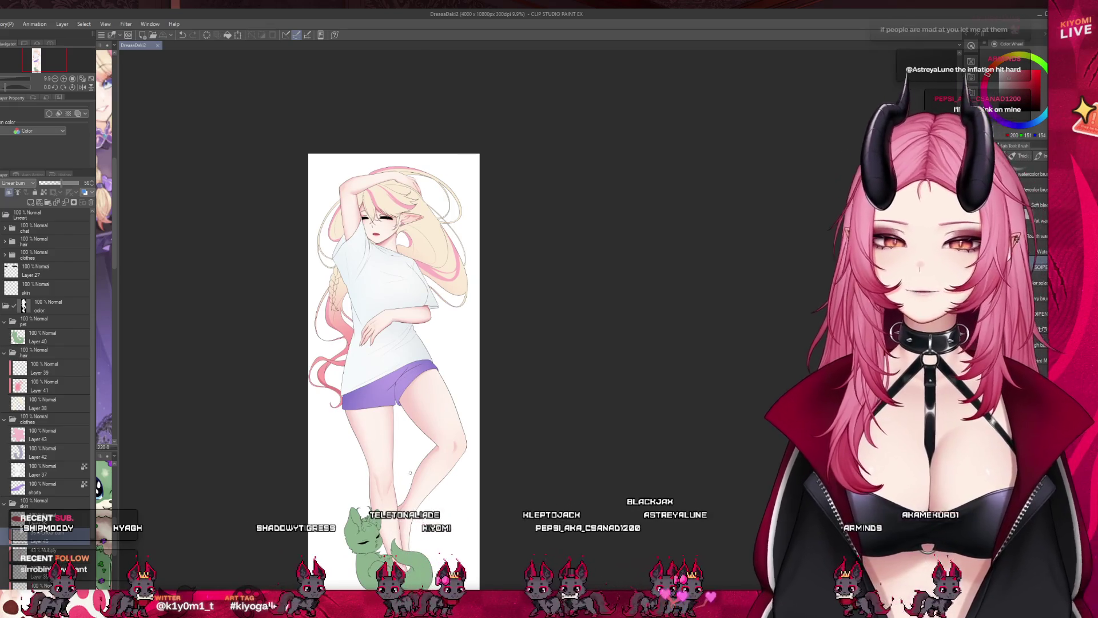
# Add a shading stroke across the thigh
pyautogui.scroll(3, 405, 514)
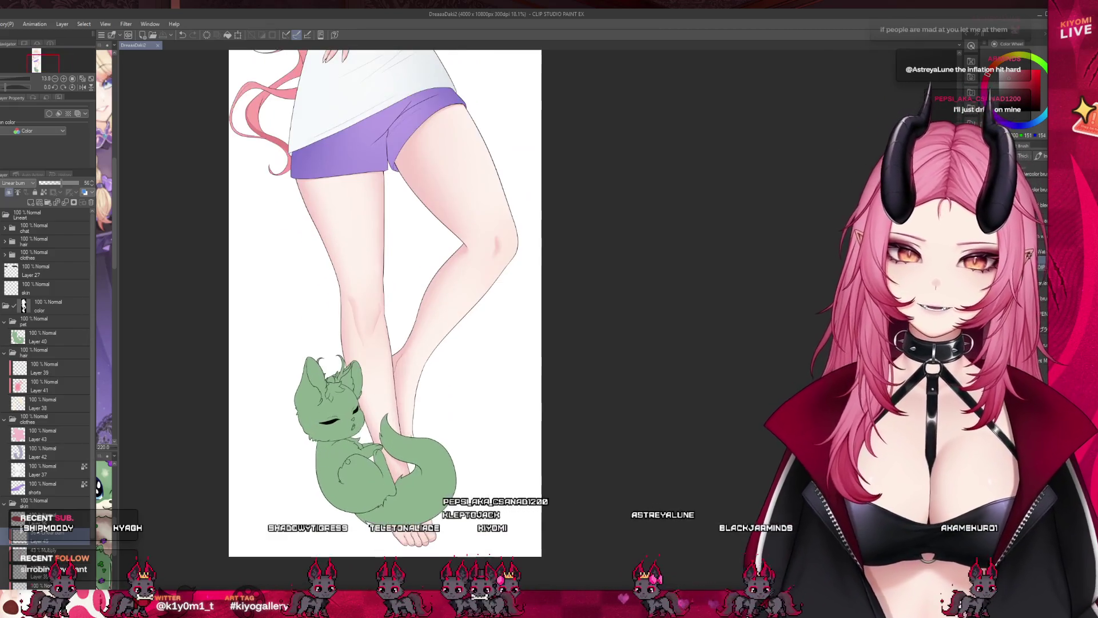
pyautogui.scroll(-1, 54, 419)
pyautogui.scroll(-3, 54, 419)
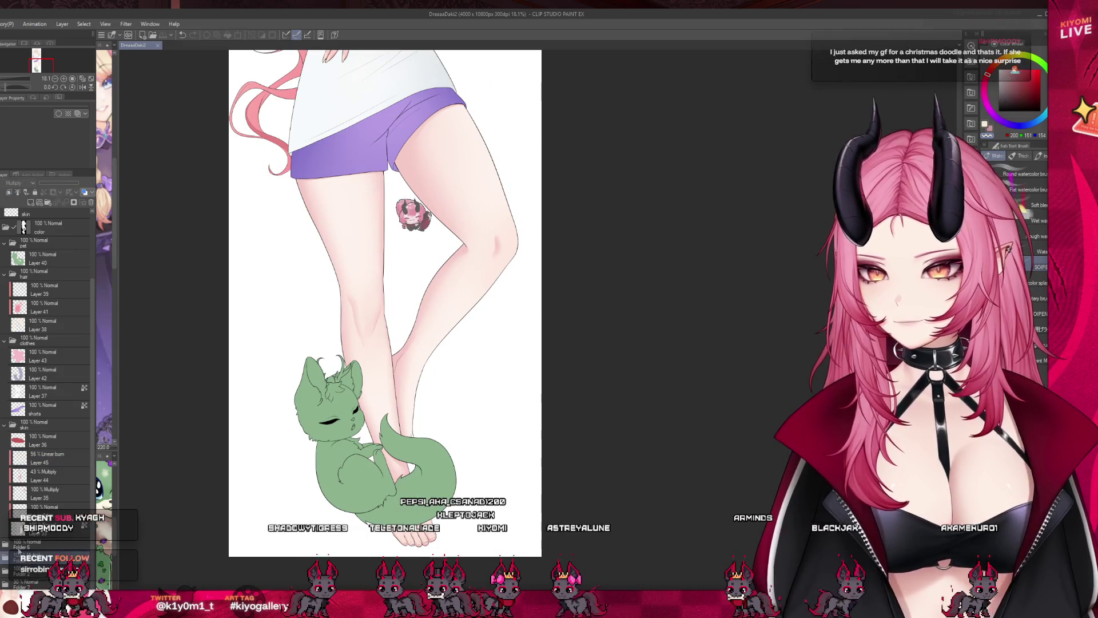
pyautogui.moveTo(426, 217); pyautogui.dragTo(476, 228)
# Show the purple background sketch layer and raise its opacity from 30 to 100
pyautogui.click(24, 226)
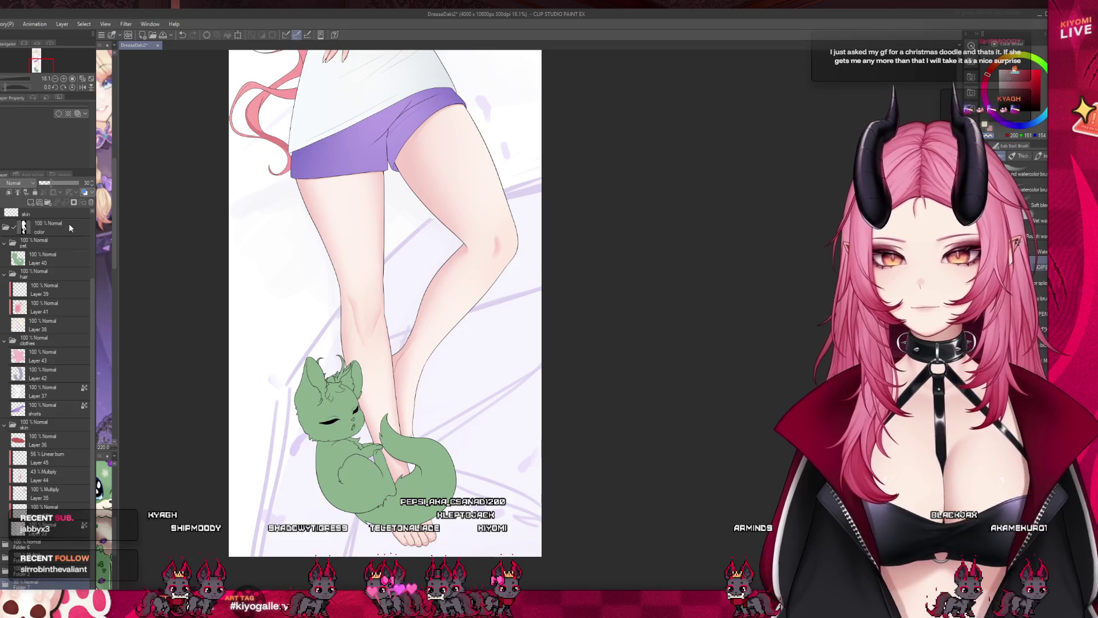
pyautogui.moveTo(71, 186); pyautogui.dragTo(80, 183)
pyautogui.scroll(-4, 371, 373)
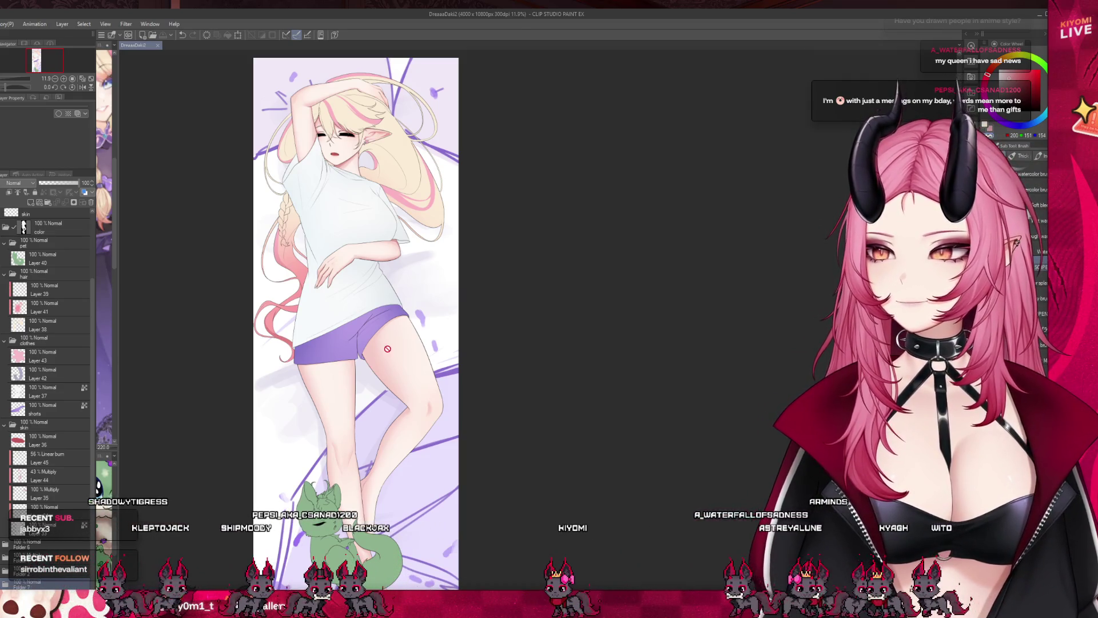
pyautogui.scroll(5, 358, 227)
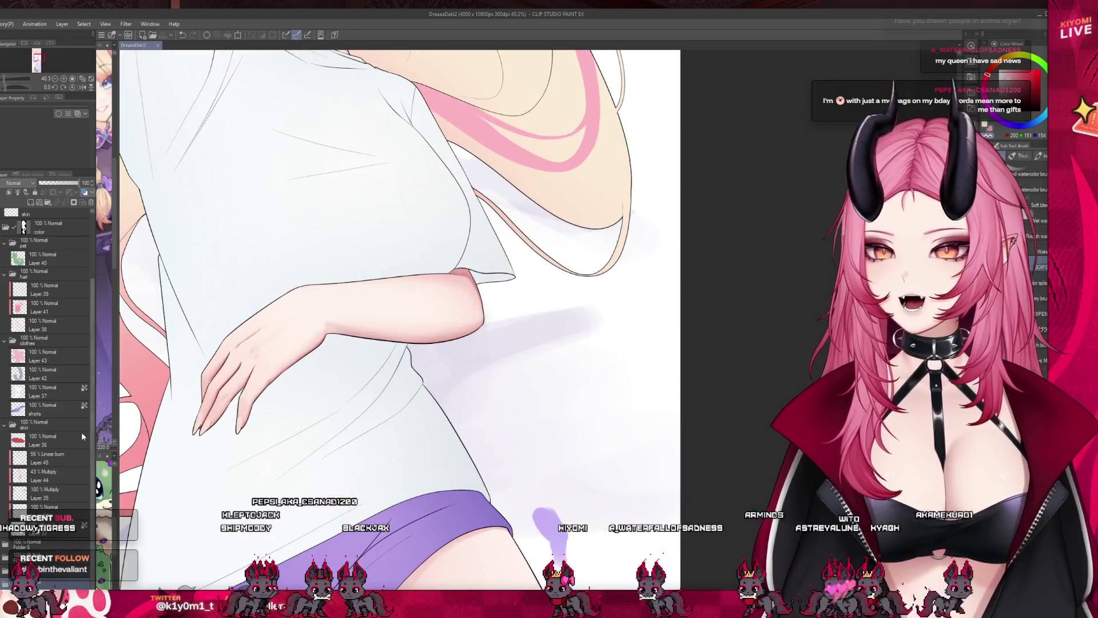
# On Layer 45 (Linear burn 56%), try faint shading strokes near the elbow, undoing the unwanted ones
pyautogui.click(51, 458)
pyautogui.scroll(3, 406, 242)
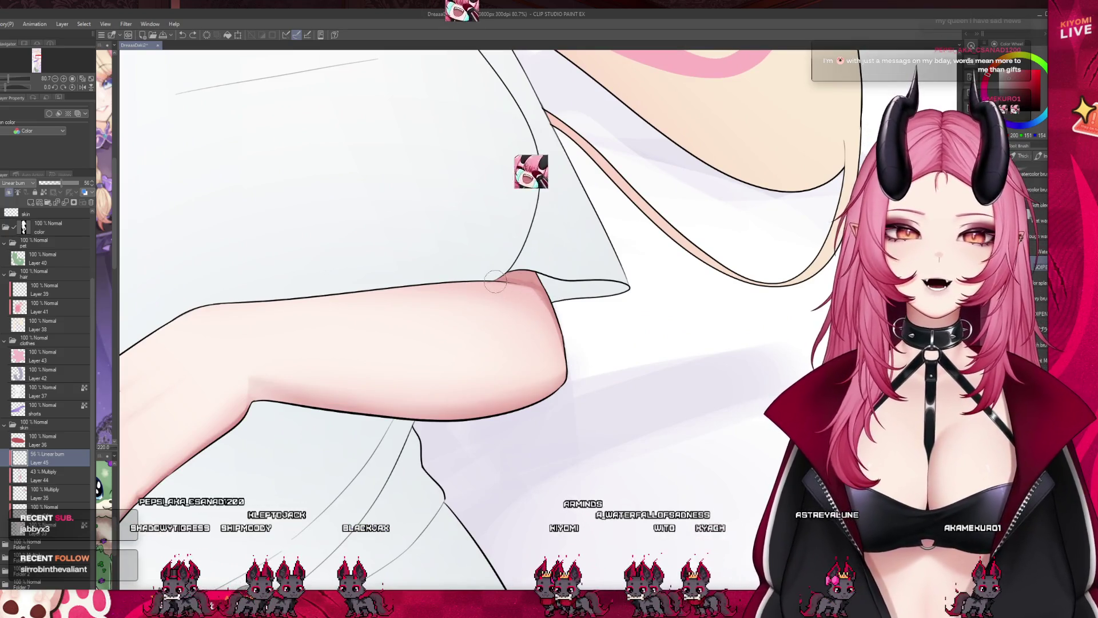
pyautogui.moveTo(549, 366)
pyautogui.mouseDown()
pyautogui.moveTo(593, 384)
pyautogui.moveTo(563, 388)
pyautogui.mouseUp()
pyautogui.hotkey('ctrl', 'z')
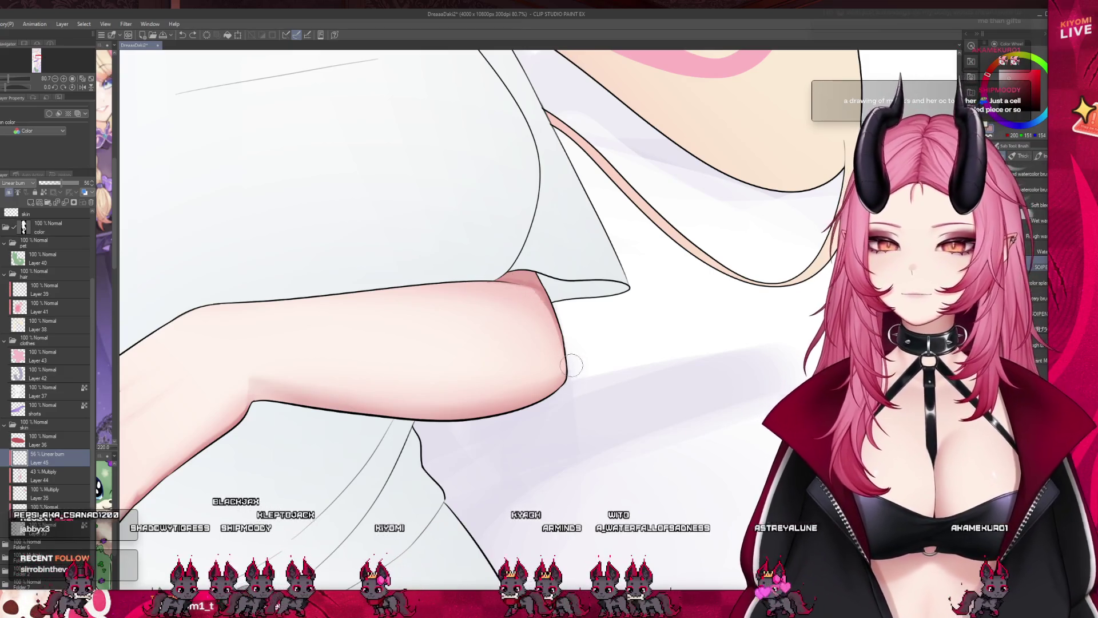
pyautogui.moveTo(546, 320); pyautogui.dragTo(475, 284)
pyautogui.hotkey('ctrl', 'z')
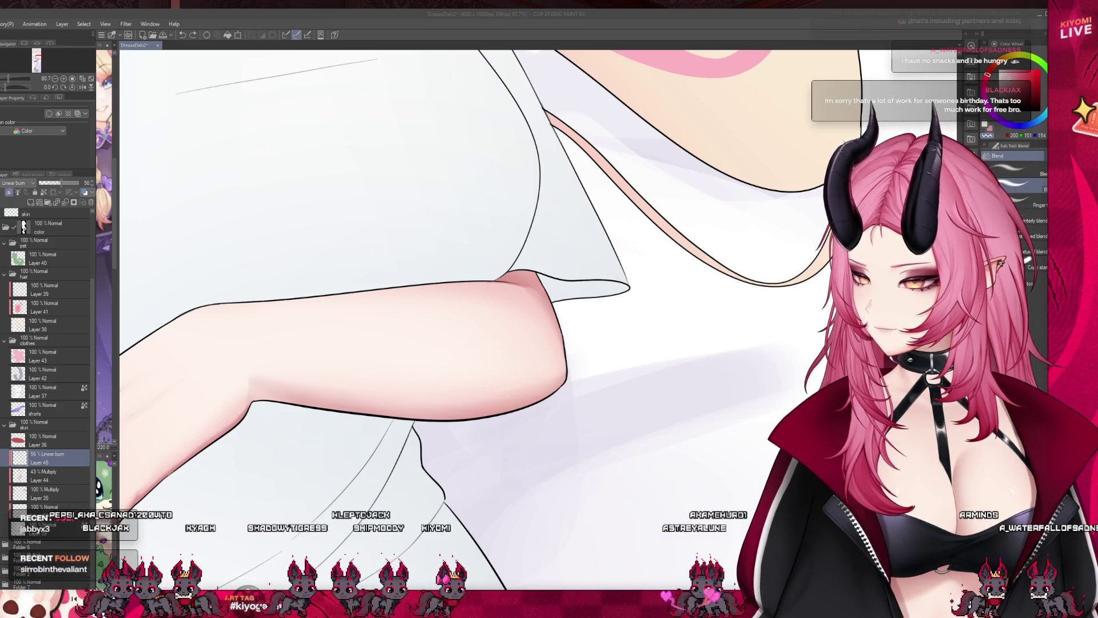
pyautogui.scroll(-3, 458, 286)
pyautogui.scroll(4, 457, 286)
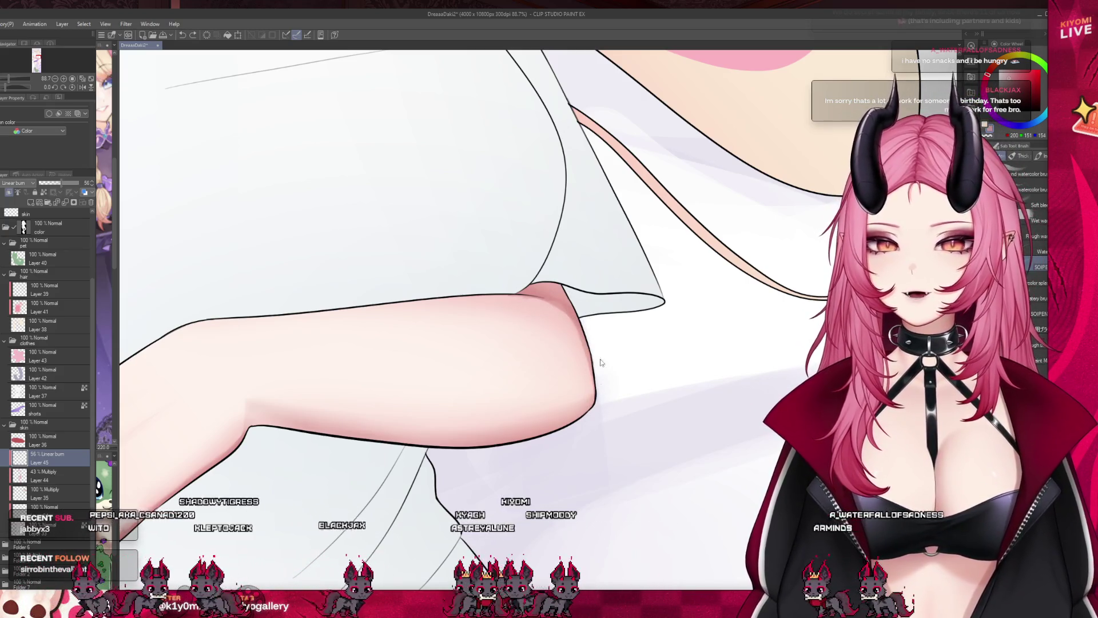
pyautogui.scroll(-2, 604, 324)
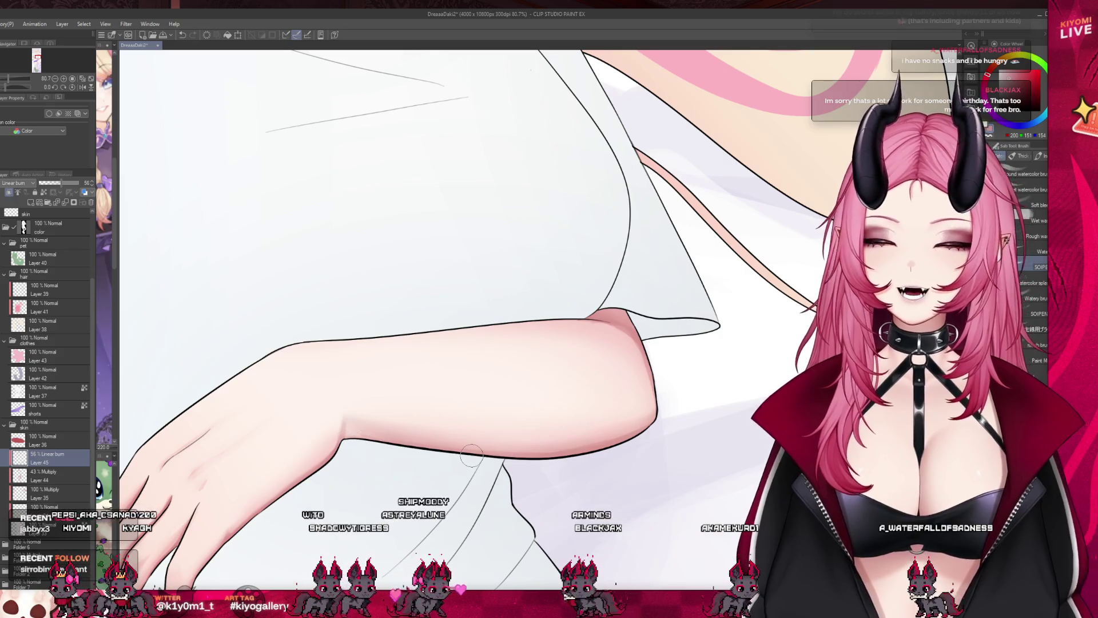
pyautogui.scroll(-2, 617, 469)
# Cycle from Blend through Airbrush and watercolor Brush back to the Blend tool (Finger, Watery blend)
pyautogui.scroll(-2, 617, 469)
pyautogui.scroll(4, 723, 409)
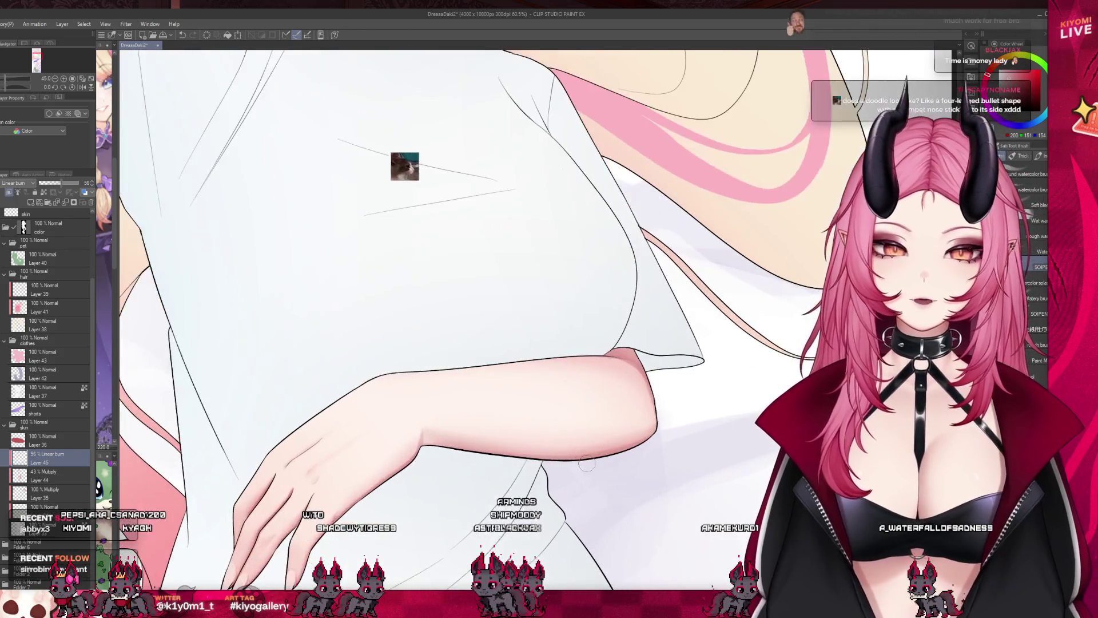
pyautogui.scroll(1, 723, 408)
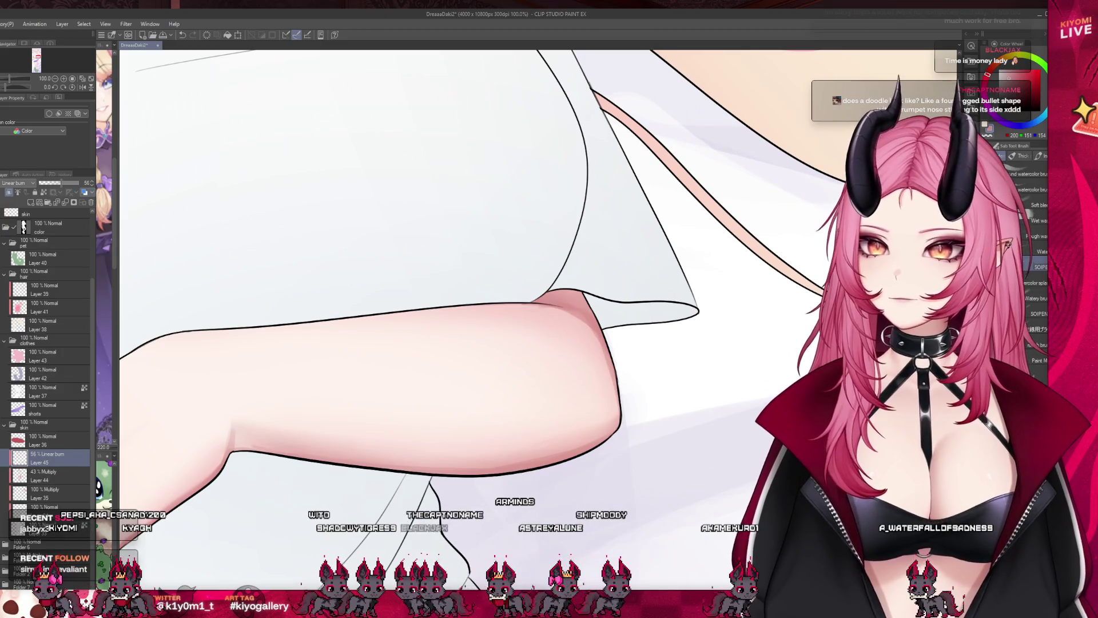
pyautogui.press('j')
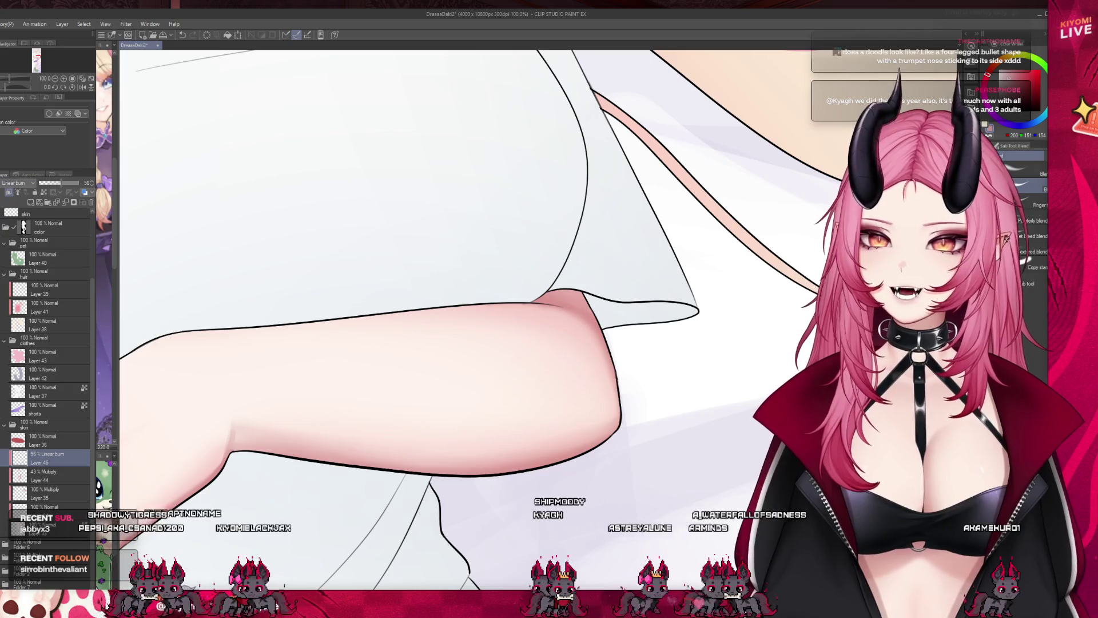
pyautogui.press('b')
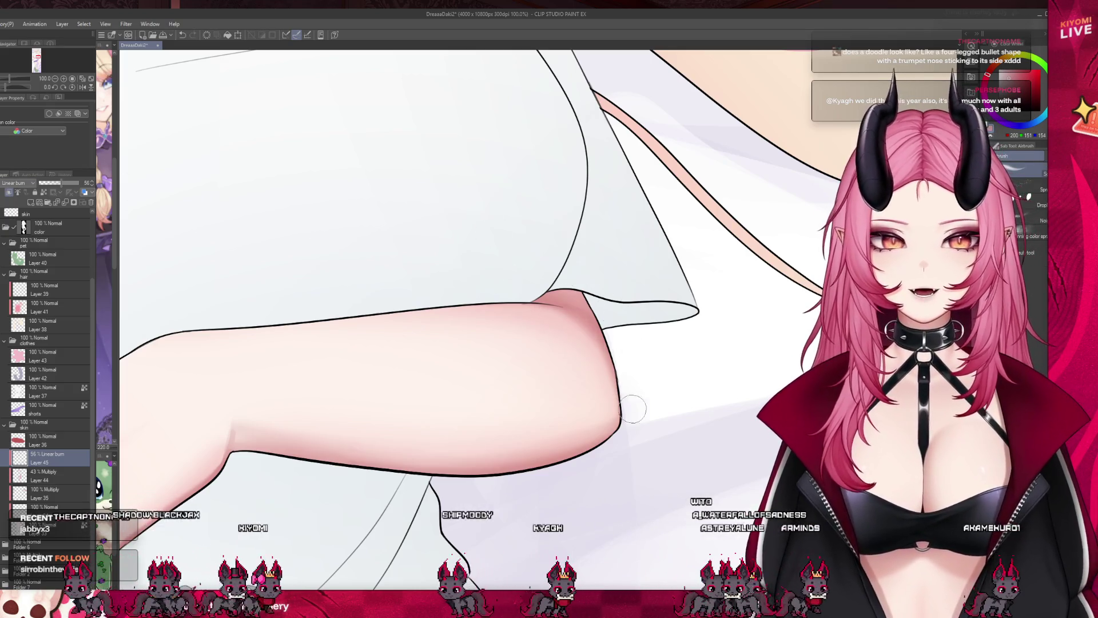
pyautogui.scroll(-2, 650, 493)
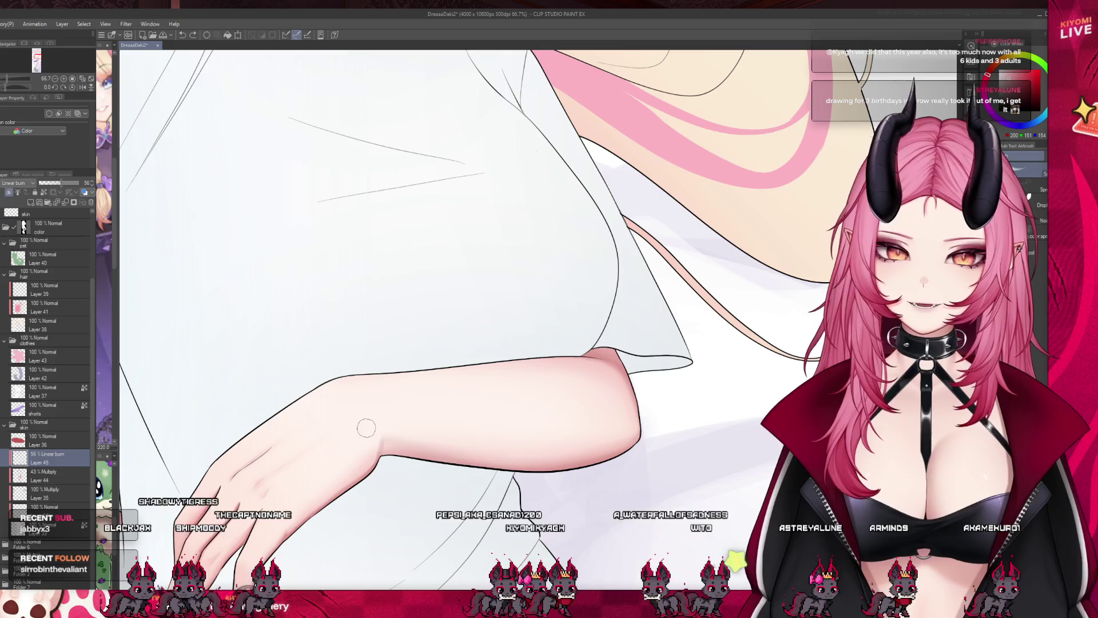
pyautogui.press('b')
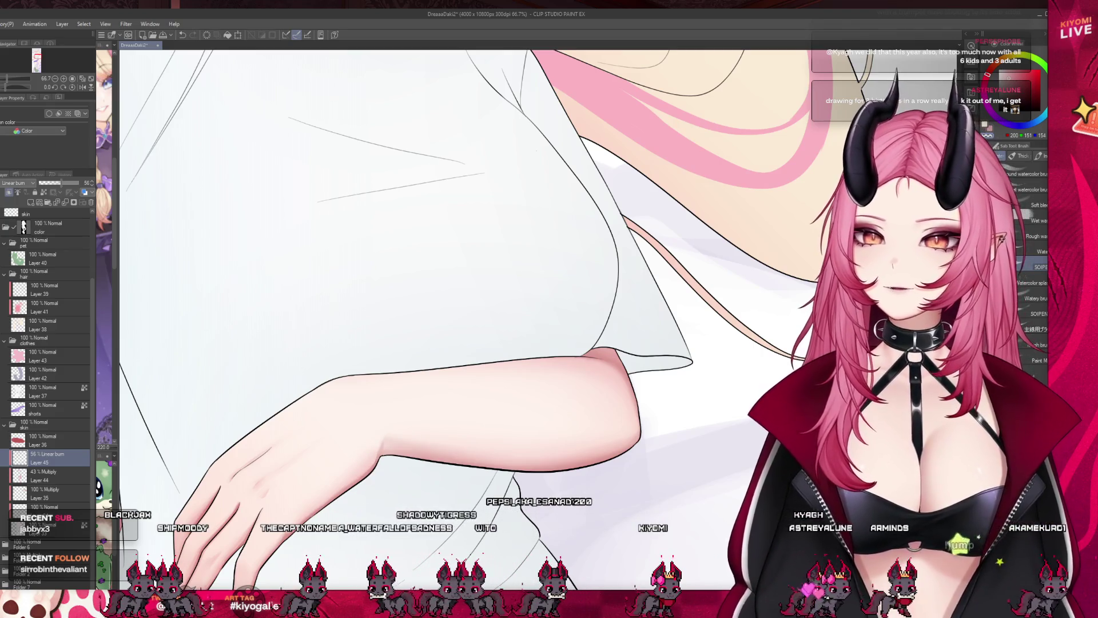
pyautogui.press('j')
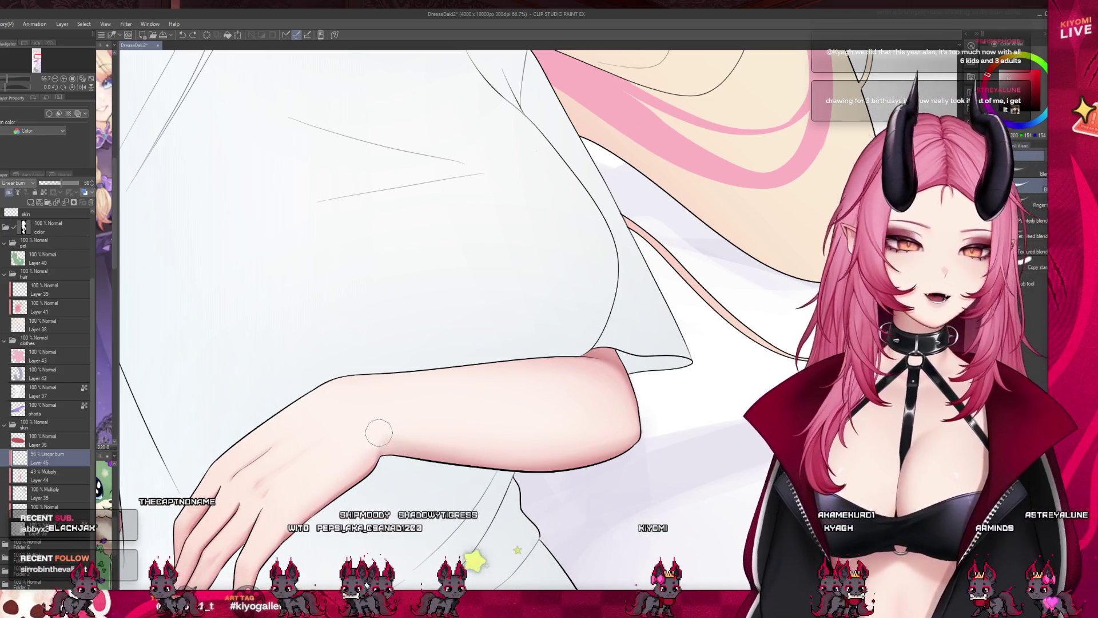
pyautogui.scroll(-5, 632, 377)
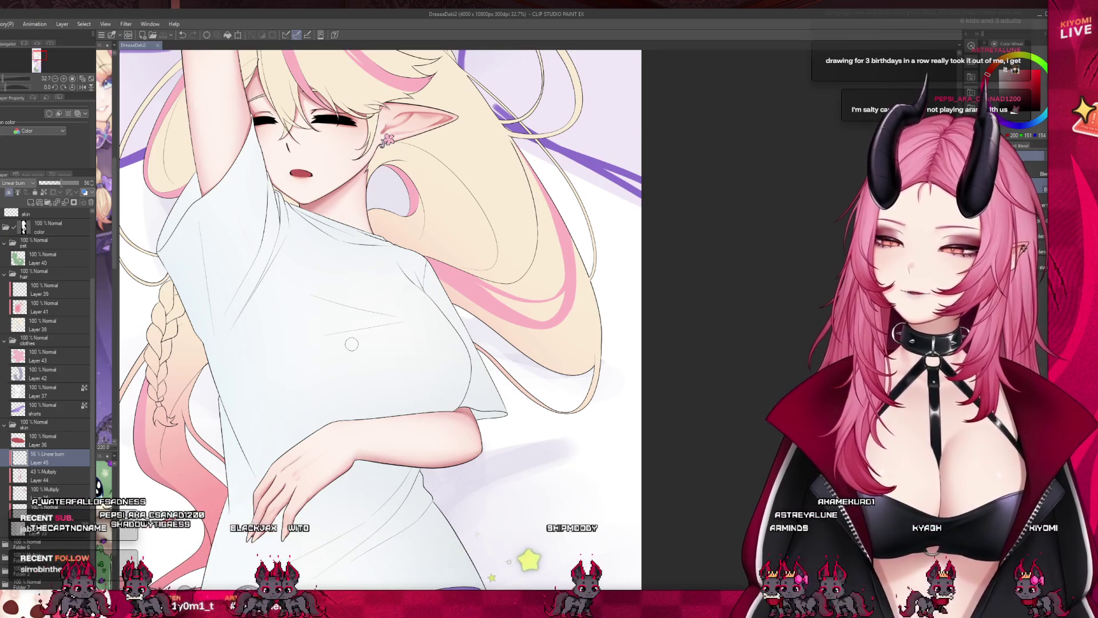
# Blend the shading along the forearm's top edge on Layer 45, redoing the first attempt more lightly
pyautogui.scroll(3, 352, 343)
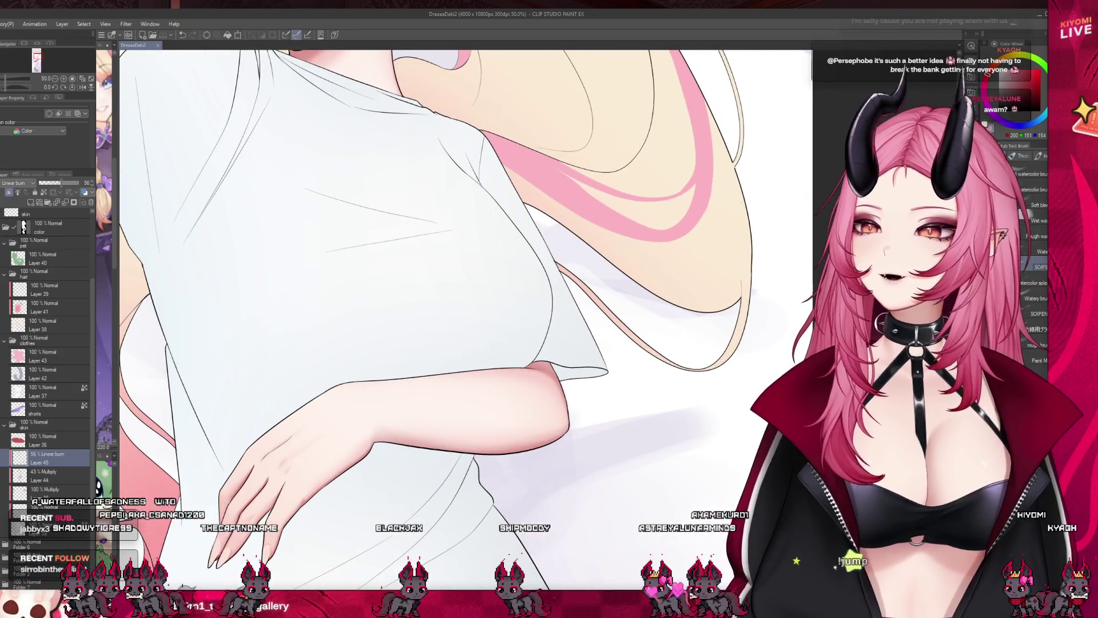
pyautogui.moveTo(246, 449); pyautogui.dragTo(354, 385)
pyautogui.hotkey('ctrl', 'z')
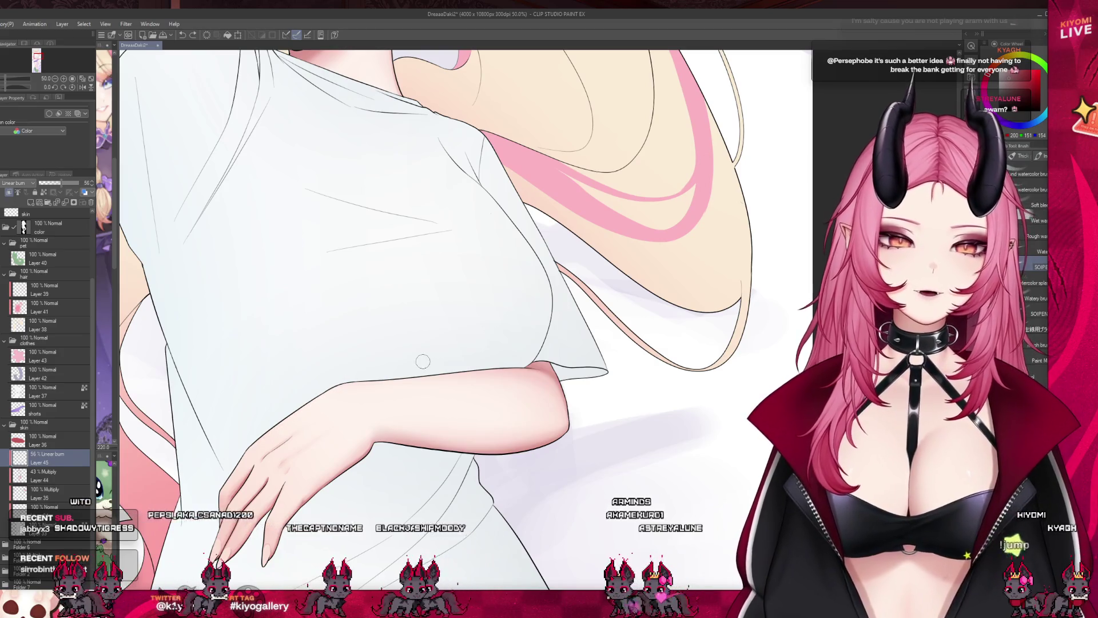
pyautogui.scroll(-1, 423, 361)
pyautogui.scroll(1, 506, 371)
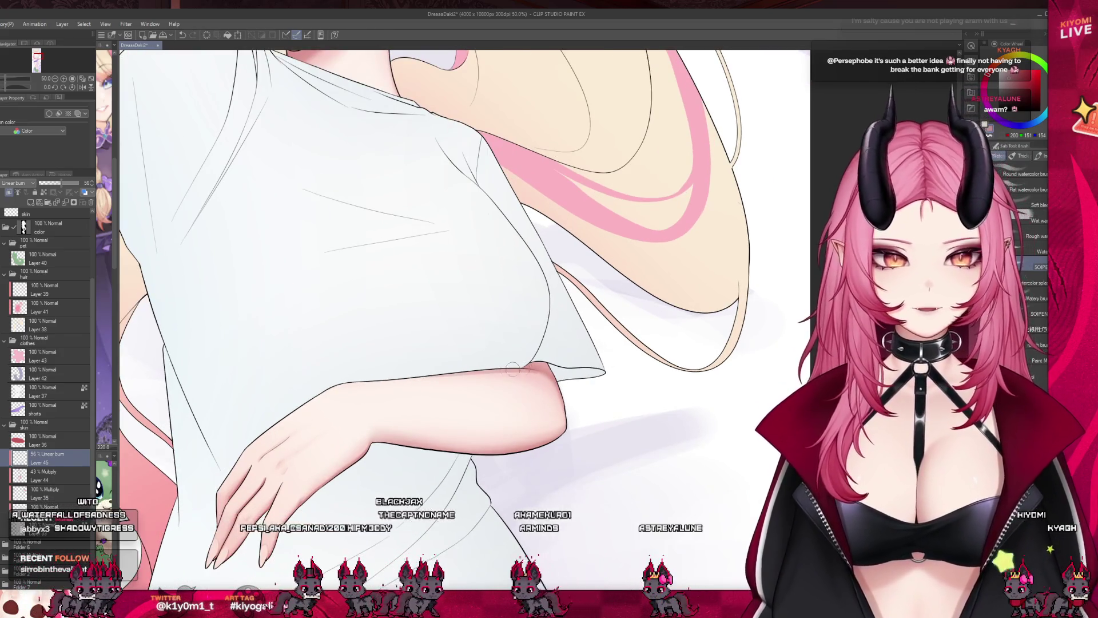
pyautogui.moveTo(532, 366); pyautogui.dragTo(395, 382)
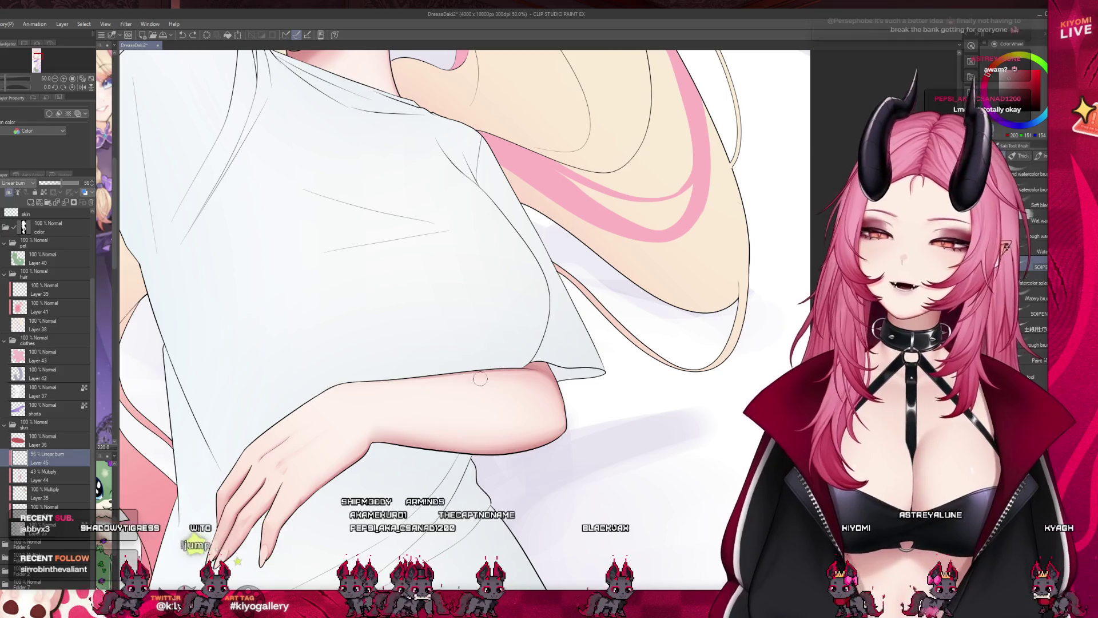
pyautogui.scroll(-5, 480, 374)
pyautogui.scroll(1, 387, 395)
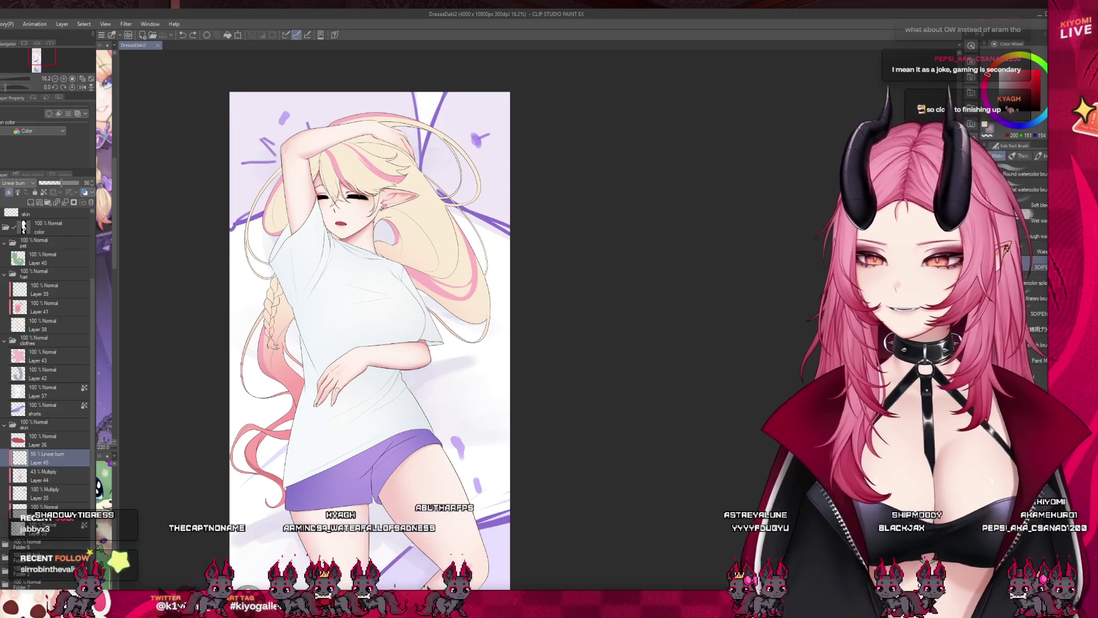
# Move from Blend and Airbrush to the lasso selection tool and start selecting the hair strand beside the face
pyautogui.scroll(4, 348, 320)
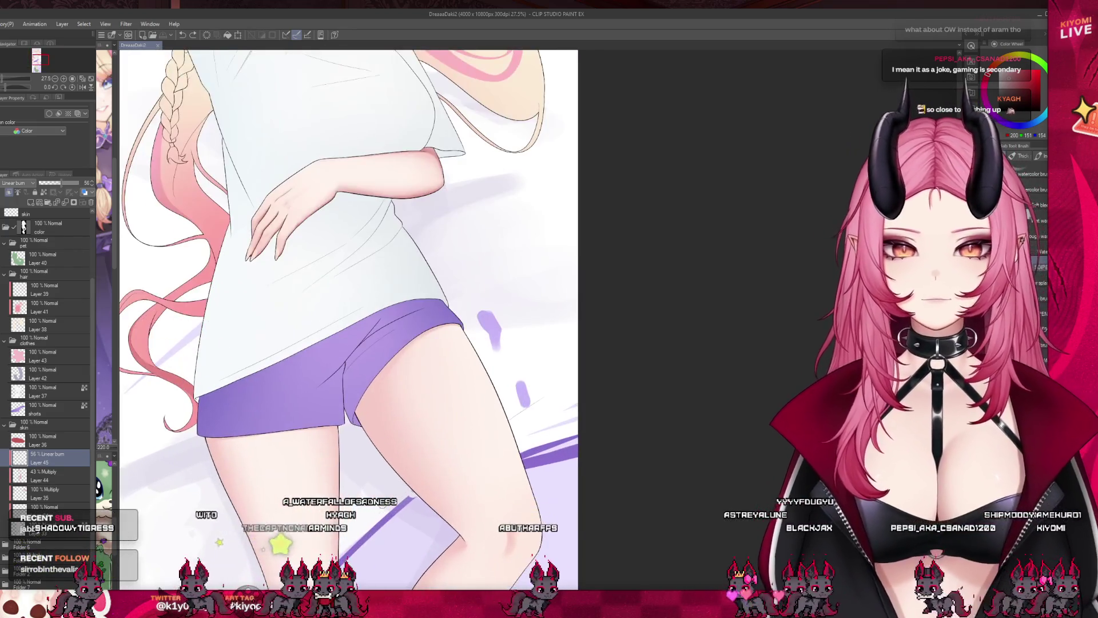
pyautogui.scroll(-4, 348, 321)
pyautogui.scroll(5, 221, 128)
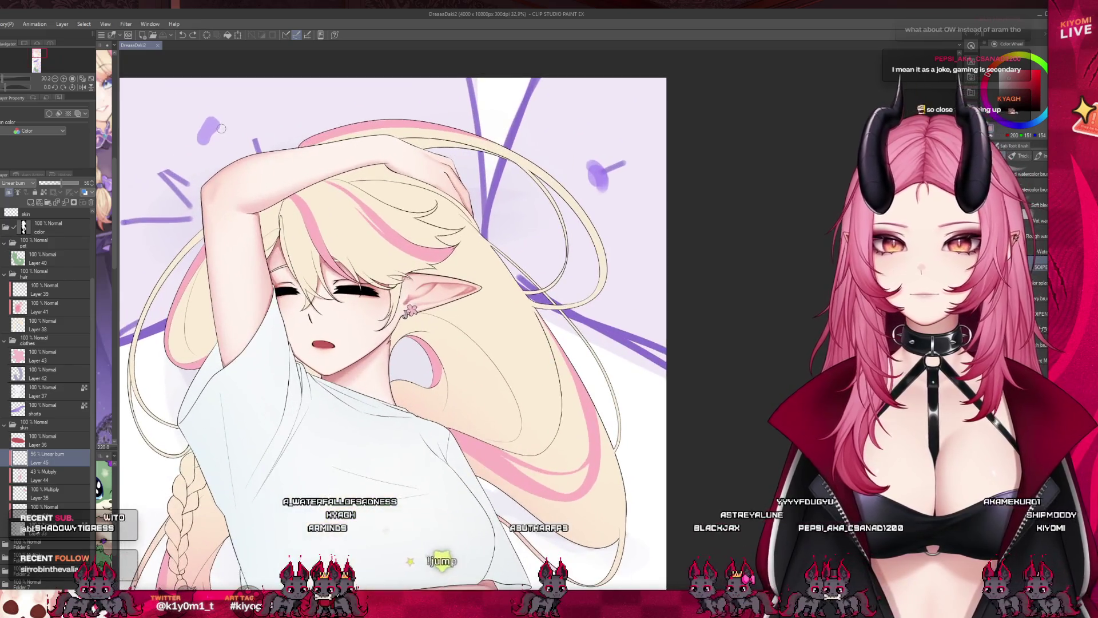
pyautogui.scroll(4, 220, 128)
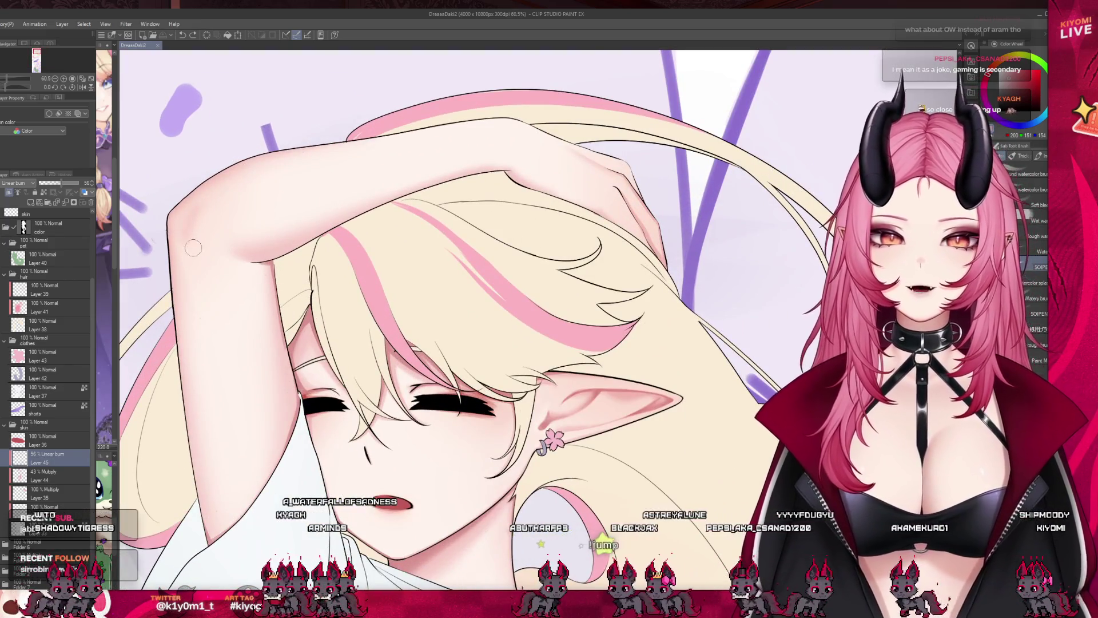
pyautogui.press('j')
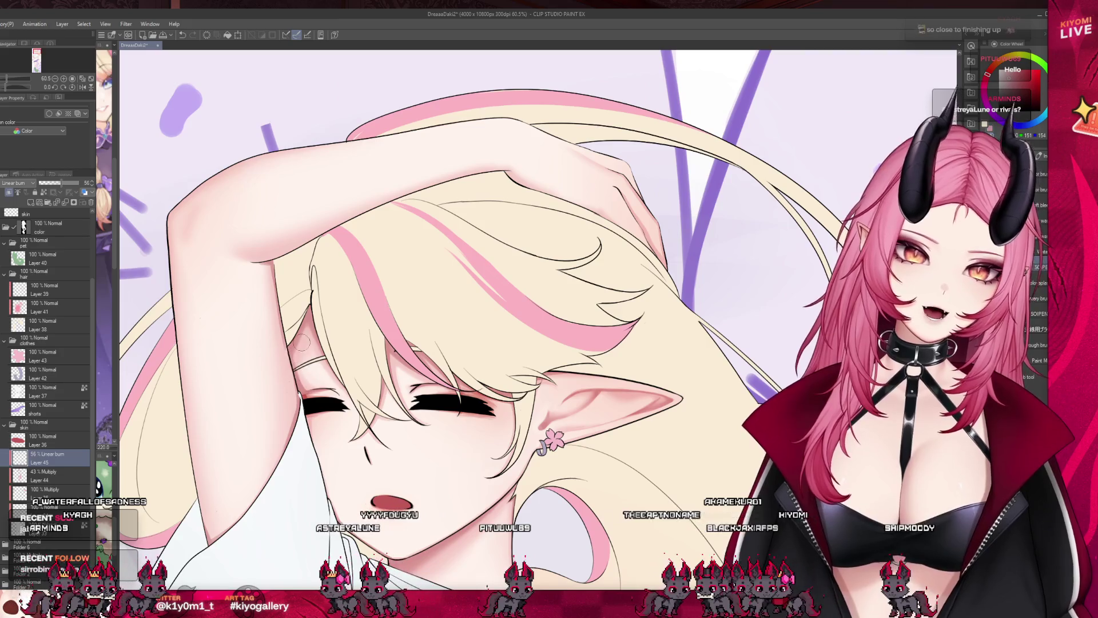
pyautogui.press('b')
pyautogui.press('m')
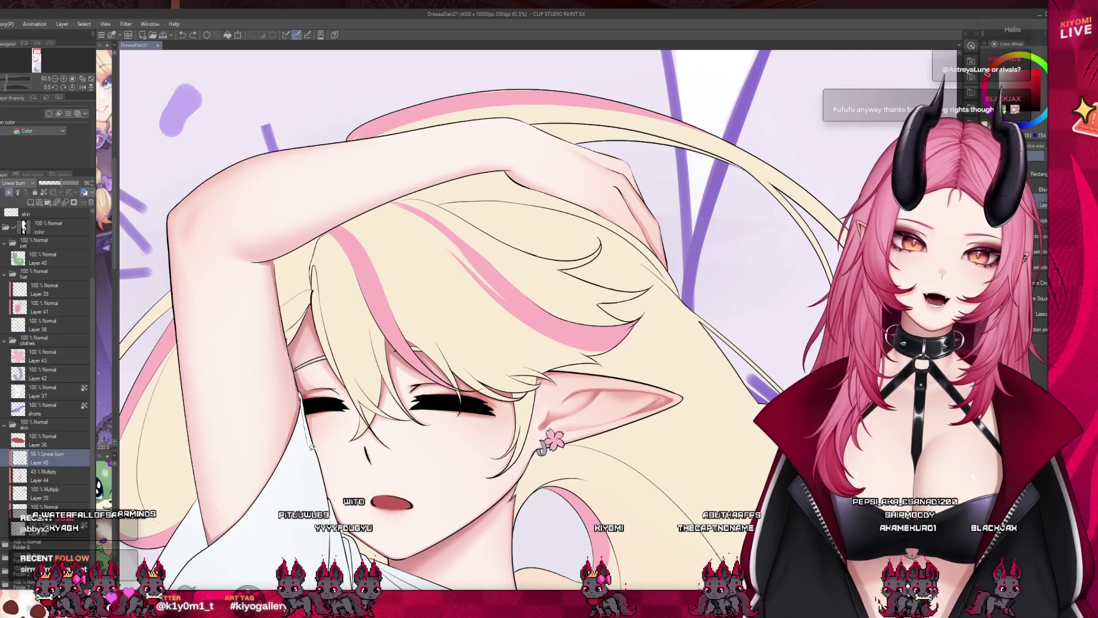
pyautogui.moveTo(372, 374); pyautogui.dragTo(318, 258)
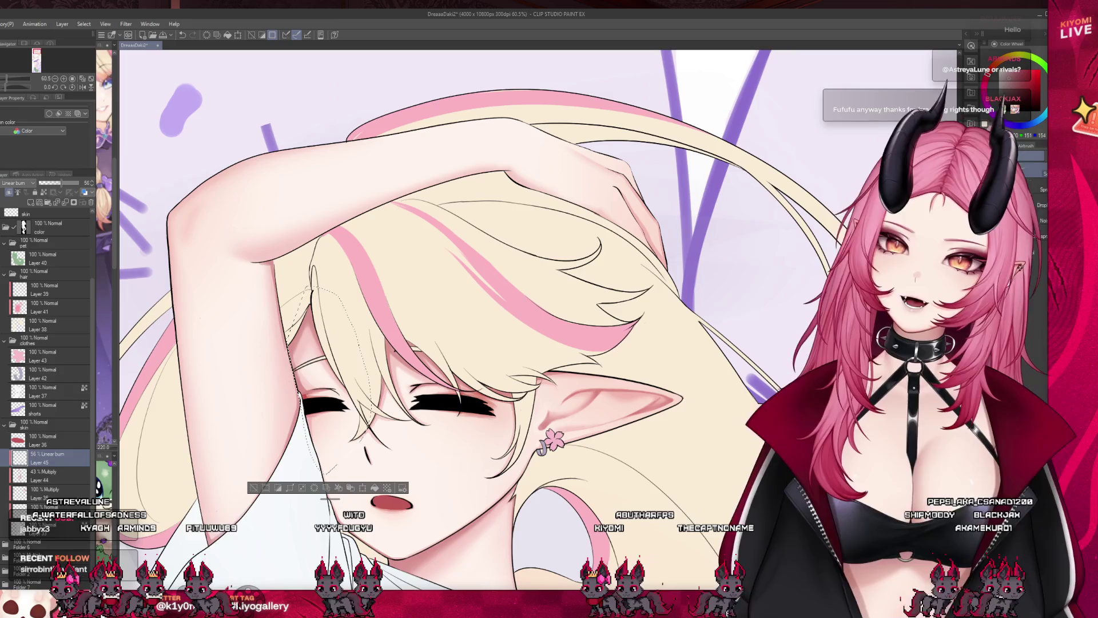
pyautogui.press(']')
pyautogui.press(']')
pyautogui.press(']')
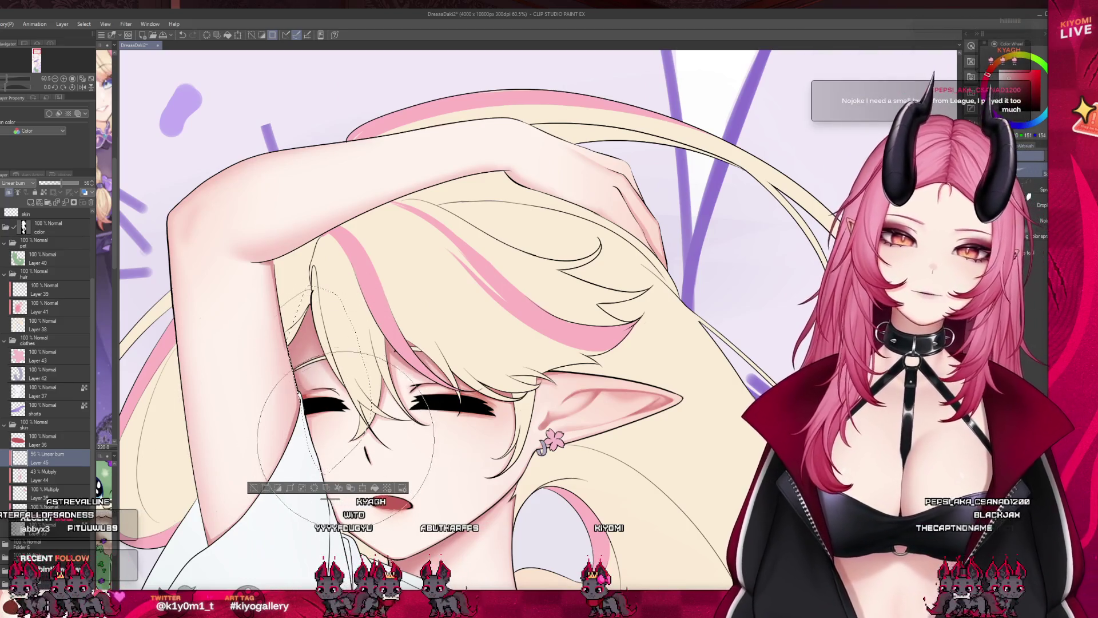
pyautogui.hotkey('ctrl', 'd')
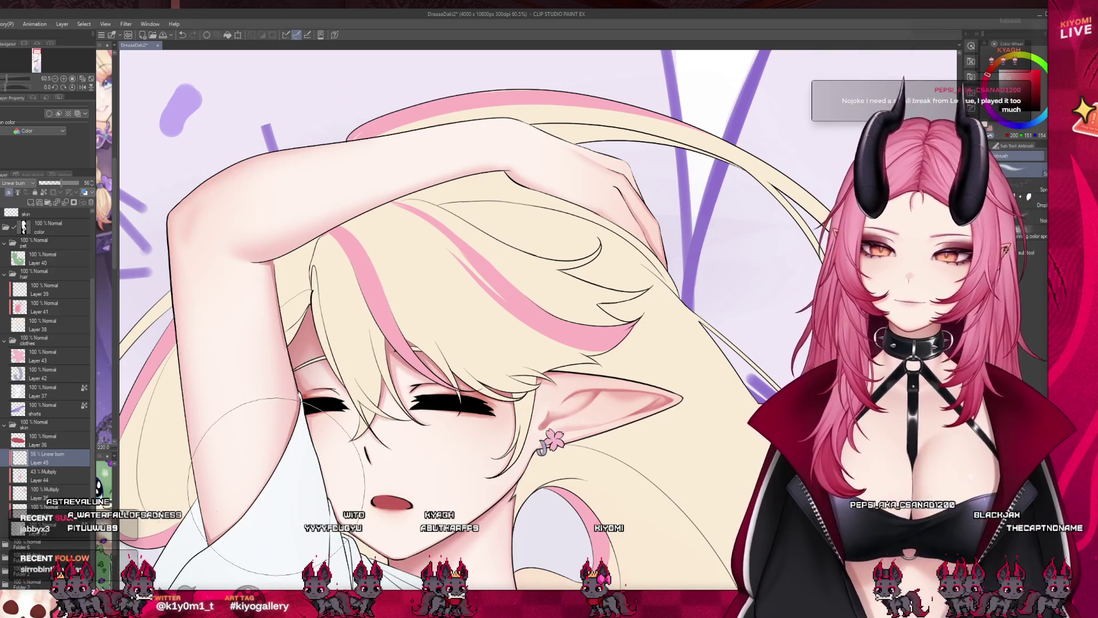
pyautogui.scroll(1, 395, 501)
pyautogui.press('b')
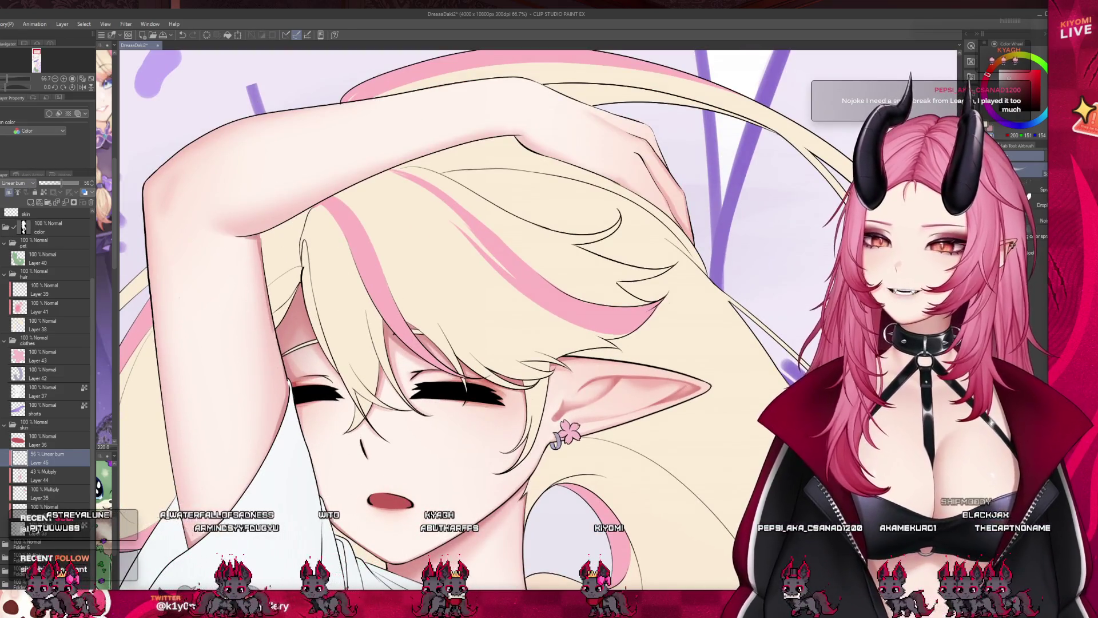
pyautogui.scroll(1, 263, 380)
pyautogui.scroll(3, 262, 380)
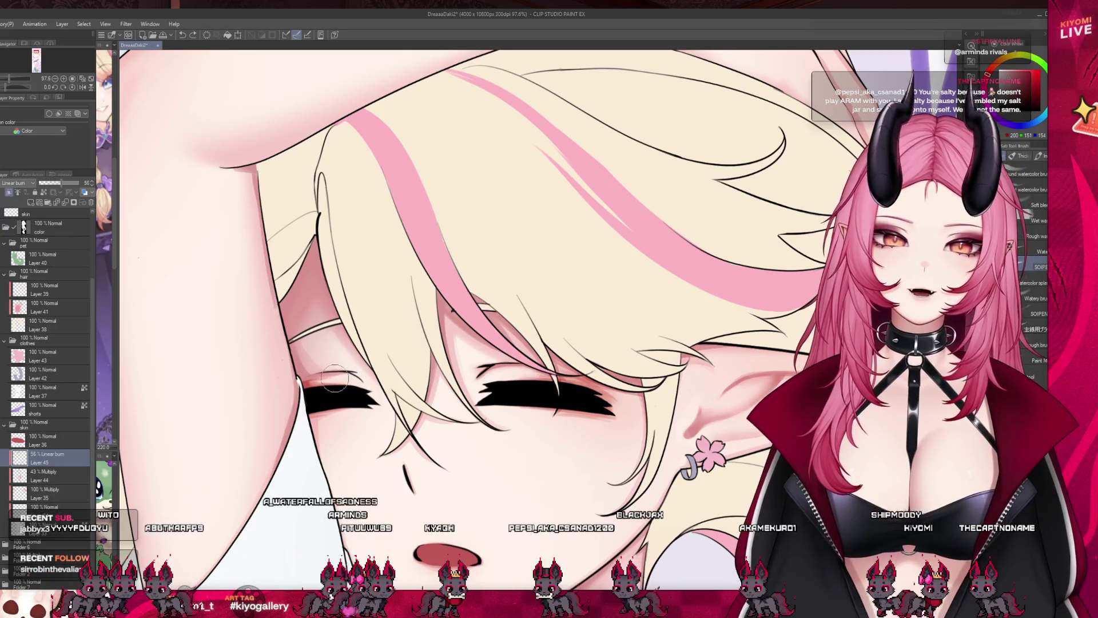
pyautogui.scroll(-4, 398, 368)
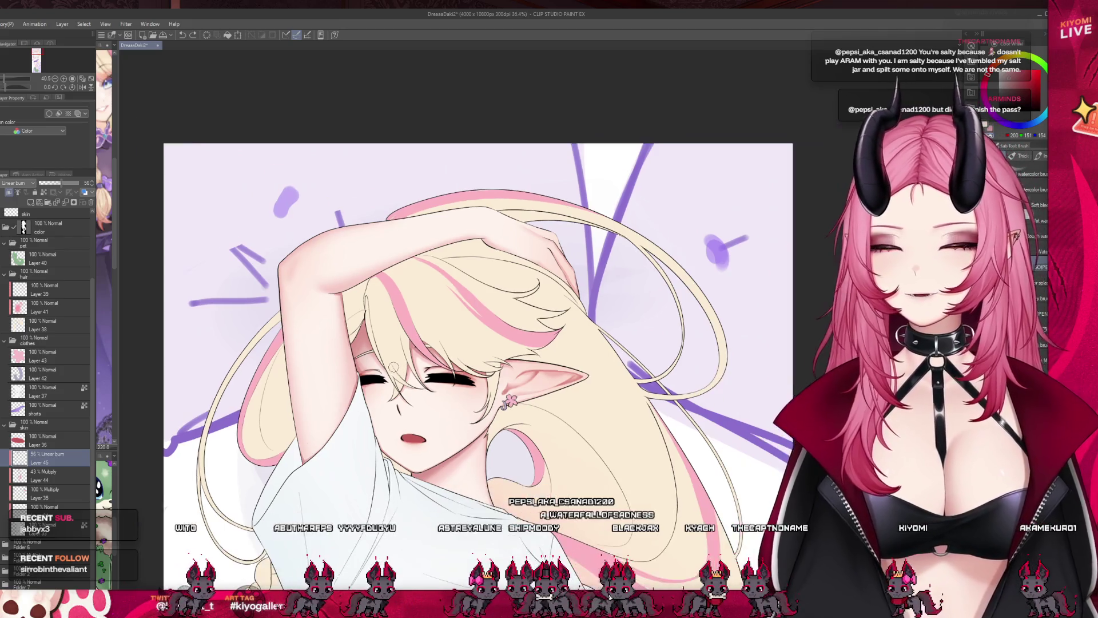
pyautogui.scroll(-1, 264, 311)
pyautogui.scroll(3, 264, 311)
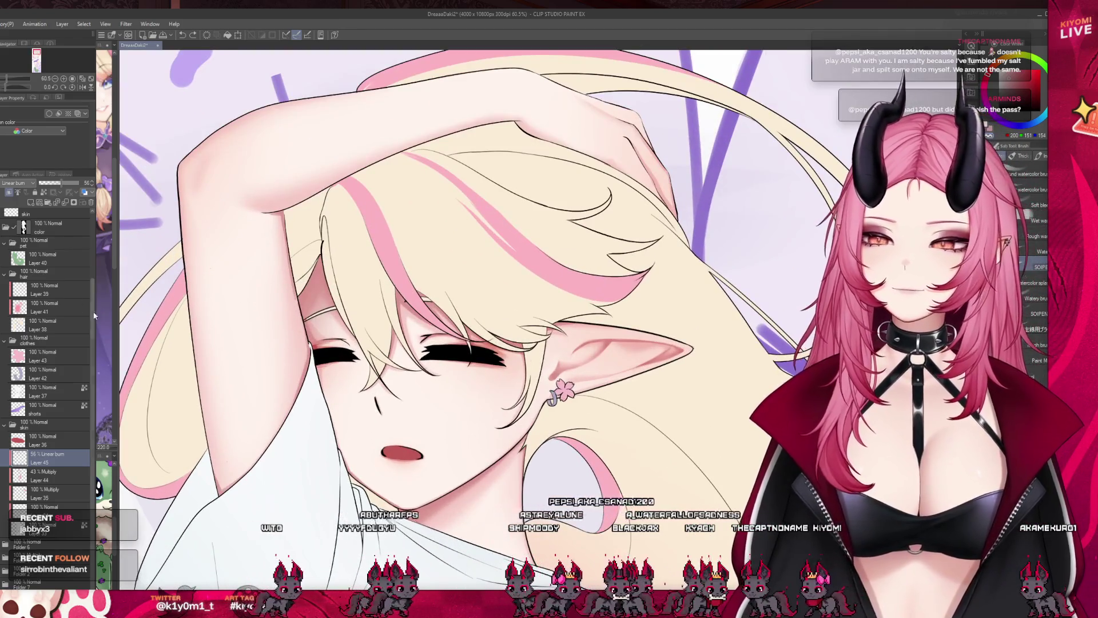
pyautogui.press('j')
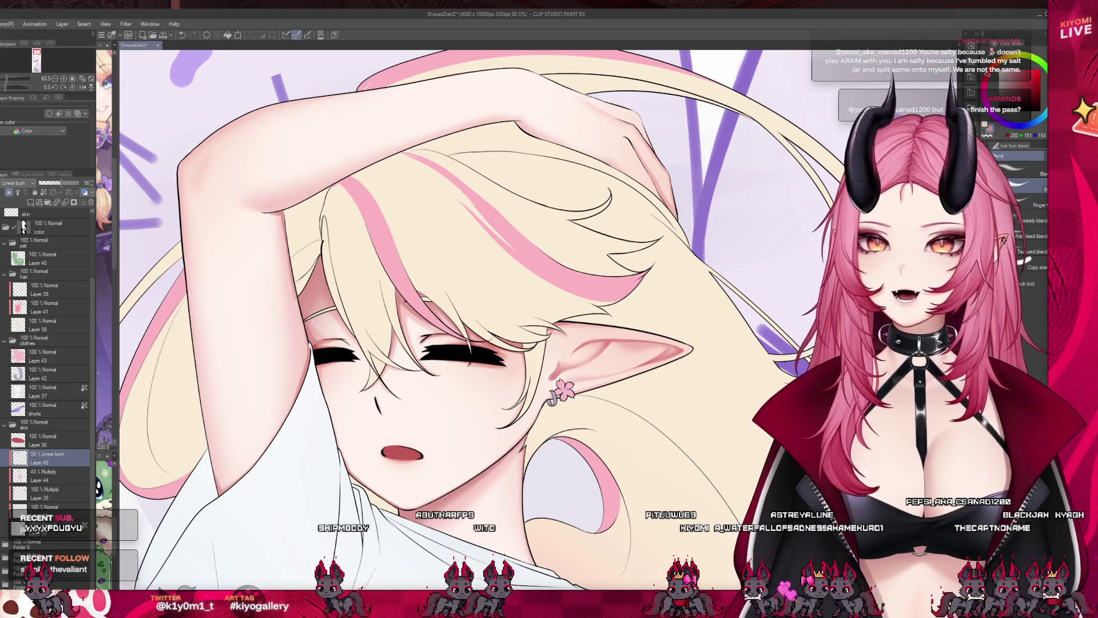
pyautogui.press('b')
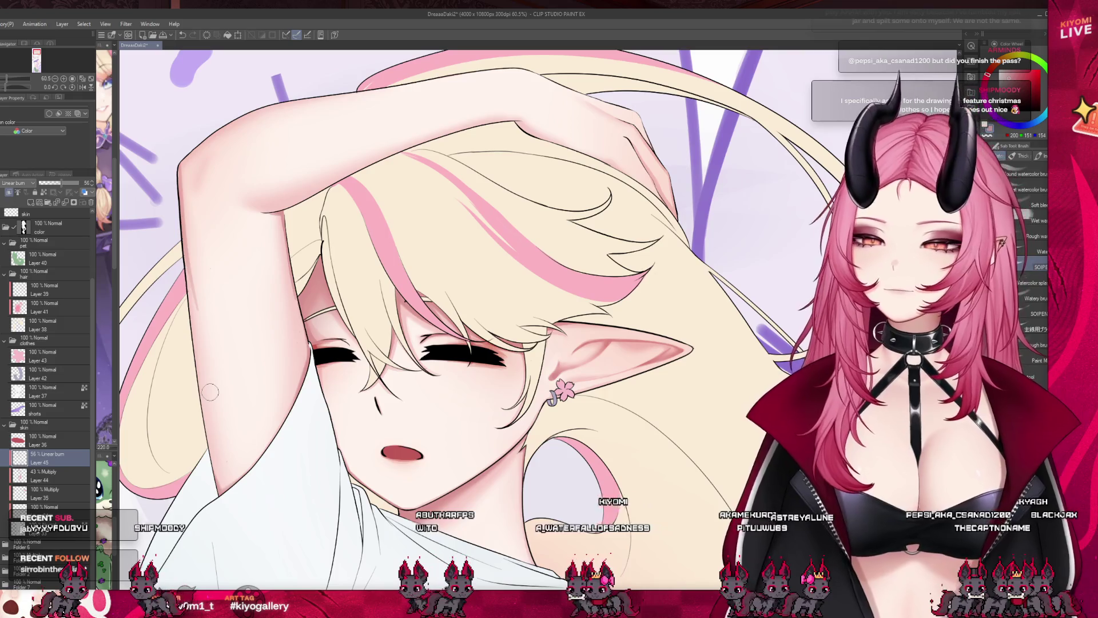
pyautogui.scroll(-4, 298, 477)
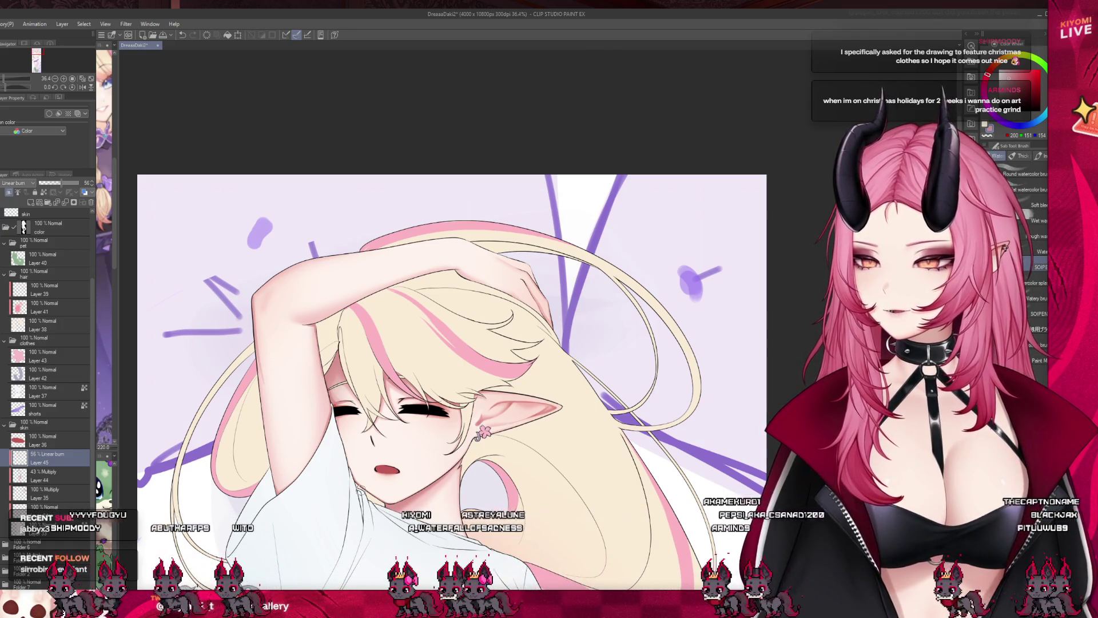
pyautogui.scroll(3, 526, 215)
pyautogui.scroll(2, 527, 215)
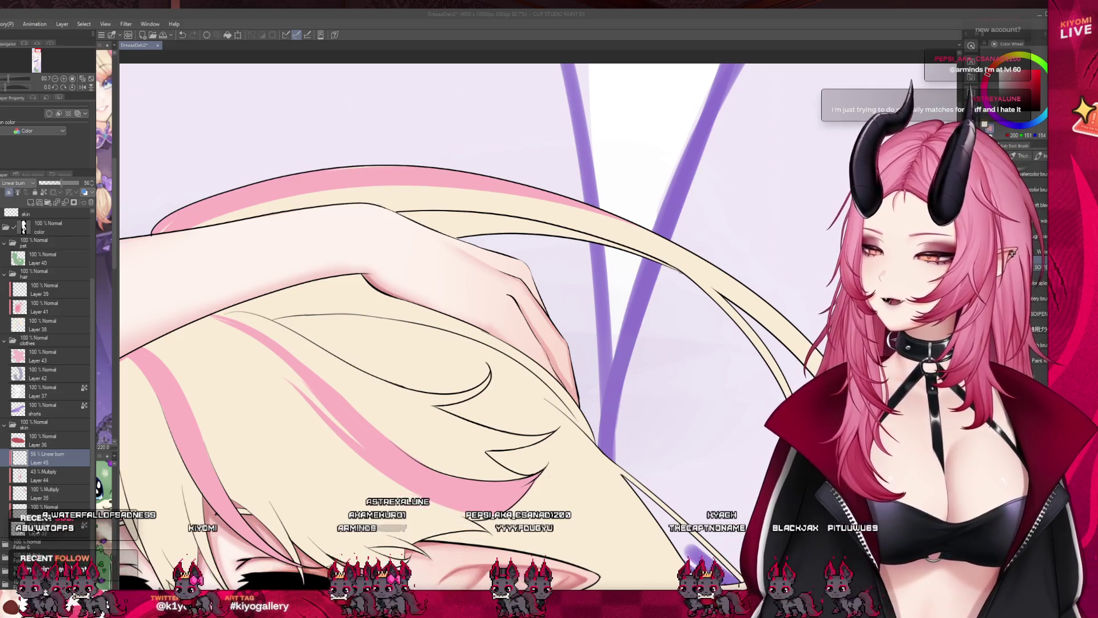
pyautogui.click(484, 340)
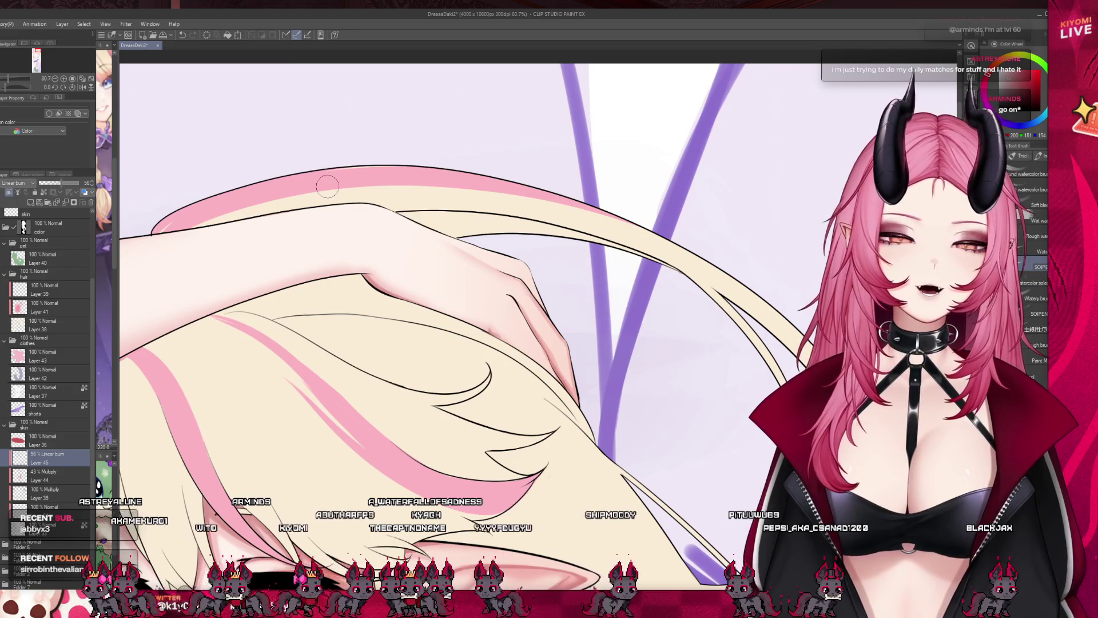
pyautogui.scroll(-1, 537, 286)
pyautogui.moveTo(575, 266); pyautogui.dragTo(695, 280)
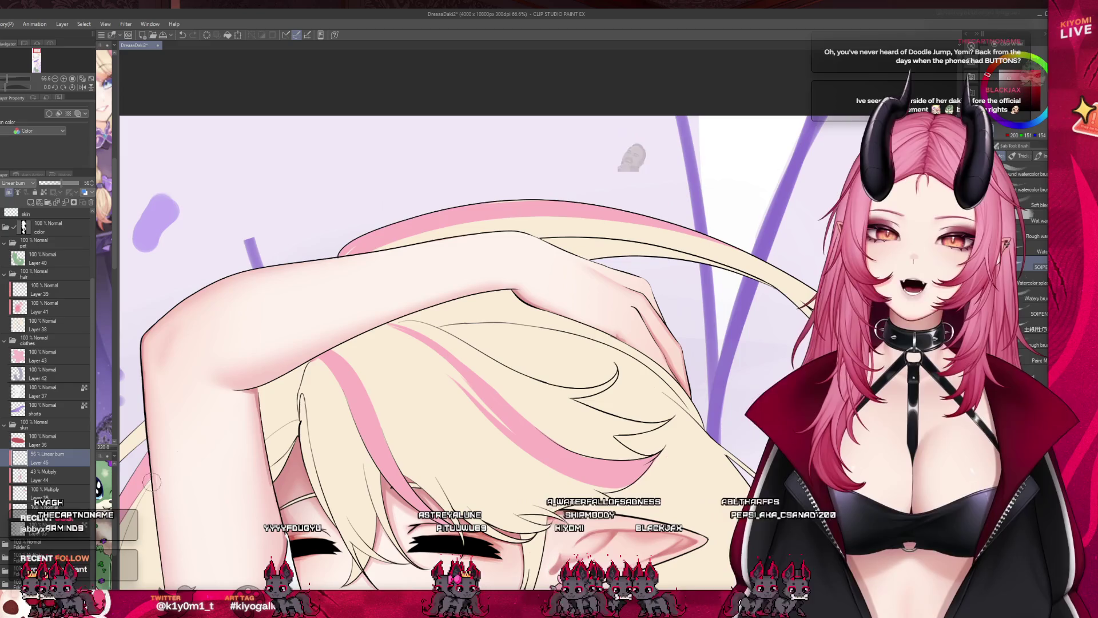
# Zoom out, use the Blend tool on the raised arm's shading, then switch to the Pencil tool
pyautogui.hotkey('ctrl', '-')
pyautogui.scroll(2, 412, 418)
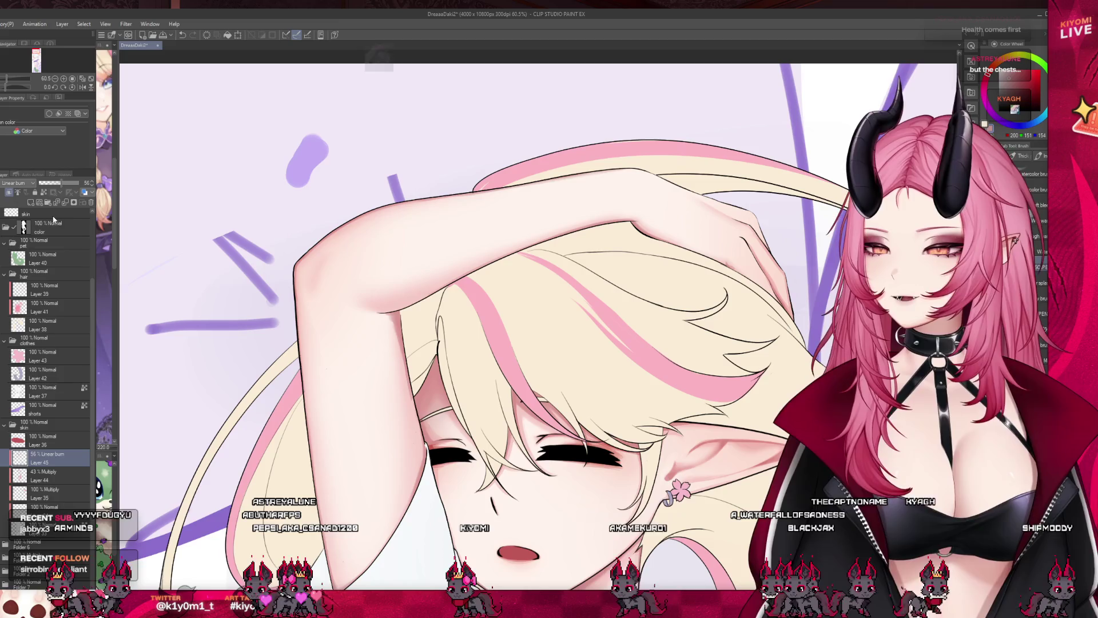
pyautogui.press('j')
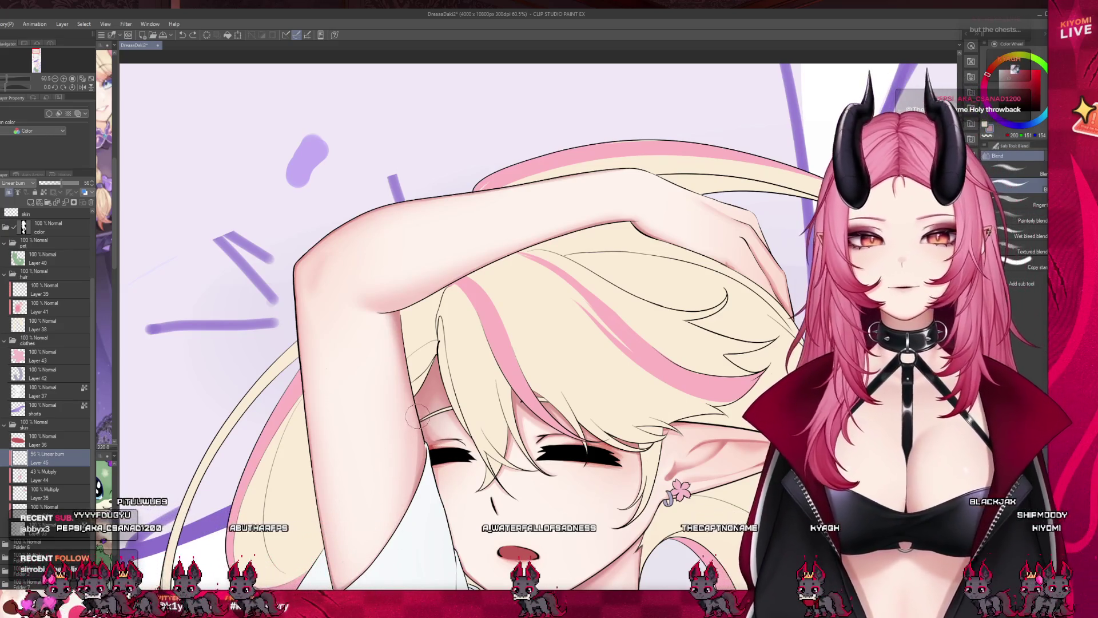
pyautogui.press('p')
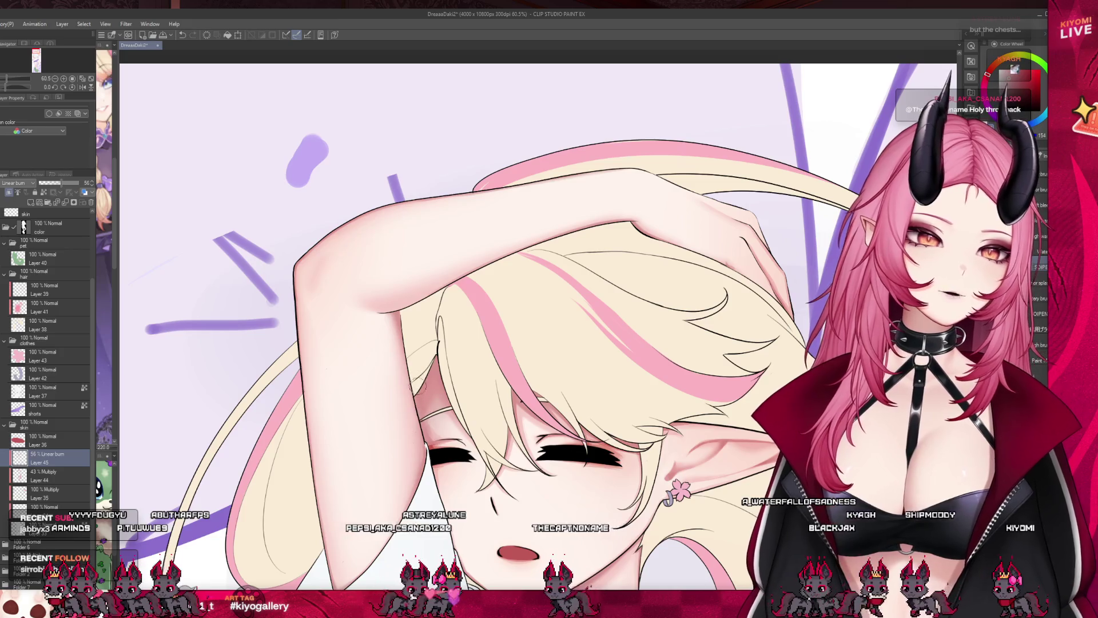
pyautogui.scroll(-2, 369, 349)
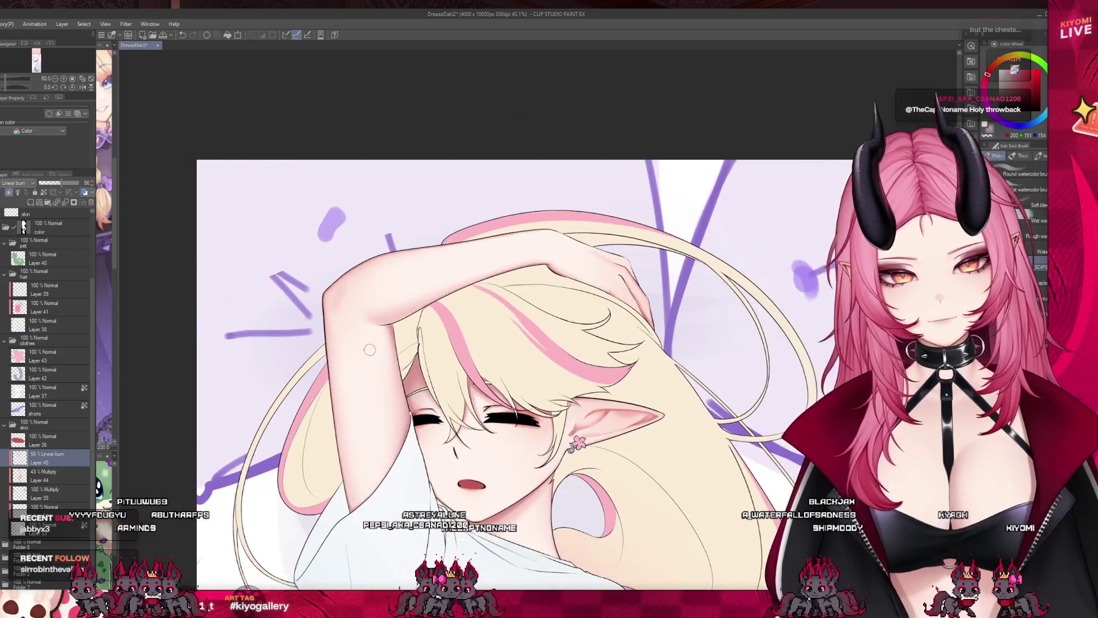
pyautogui.scroll(-4, 370, 349)
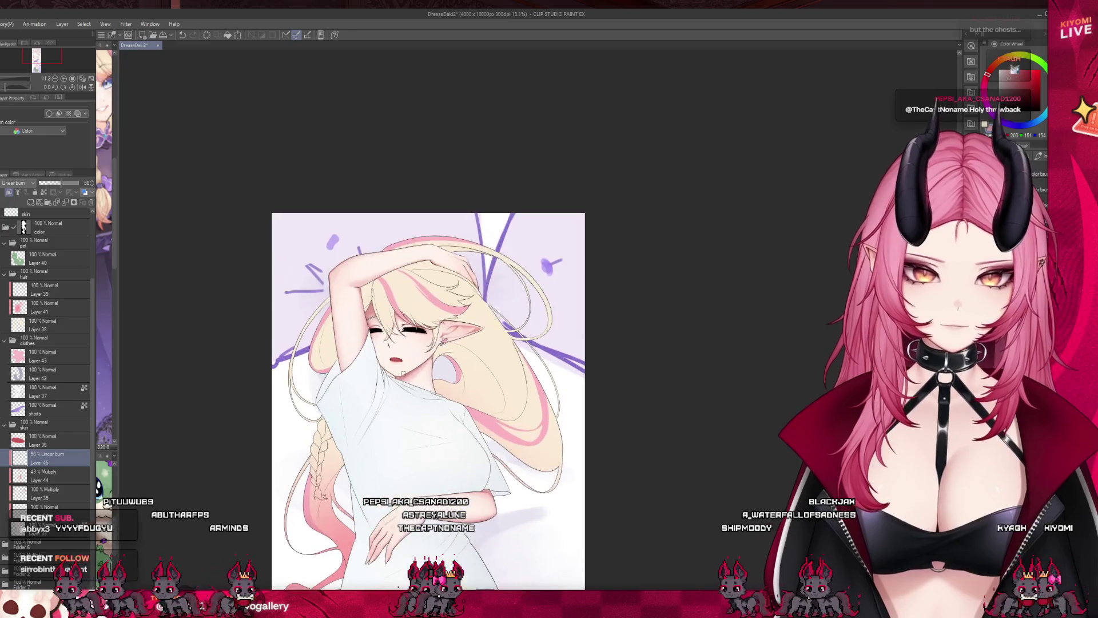
pyautogui.scroll(1, 404, 373)
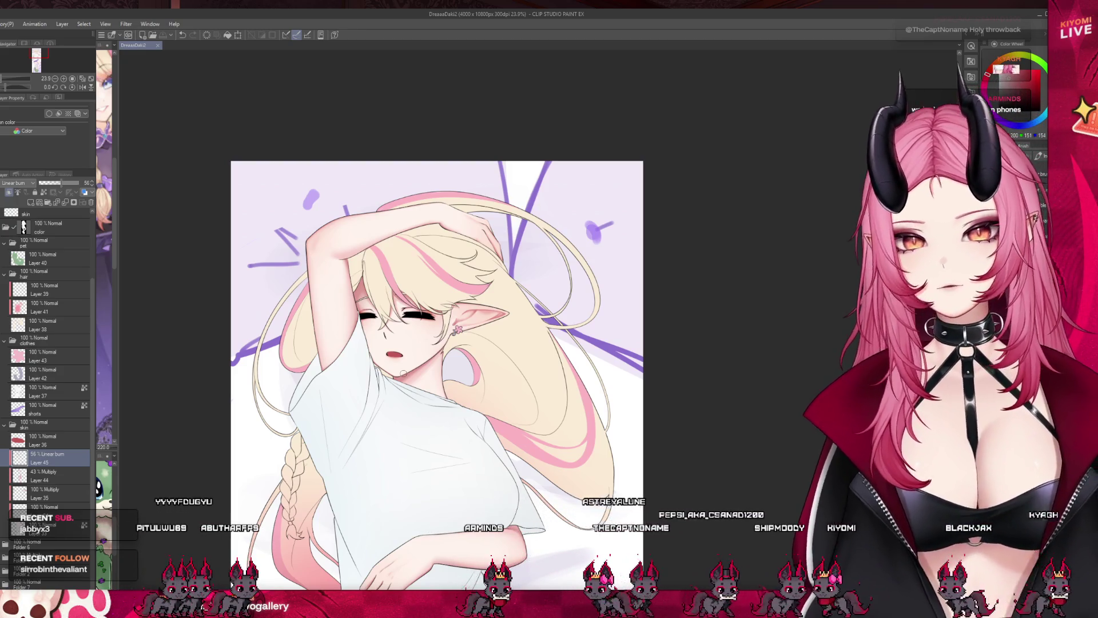
pyautogui.scroll(-5, 403, 373)
pyautogui.scroll(5, 382, 335)
pyautogui.scroll(8, 383, 343)
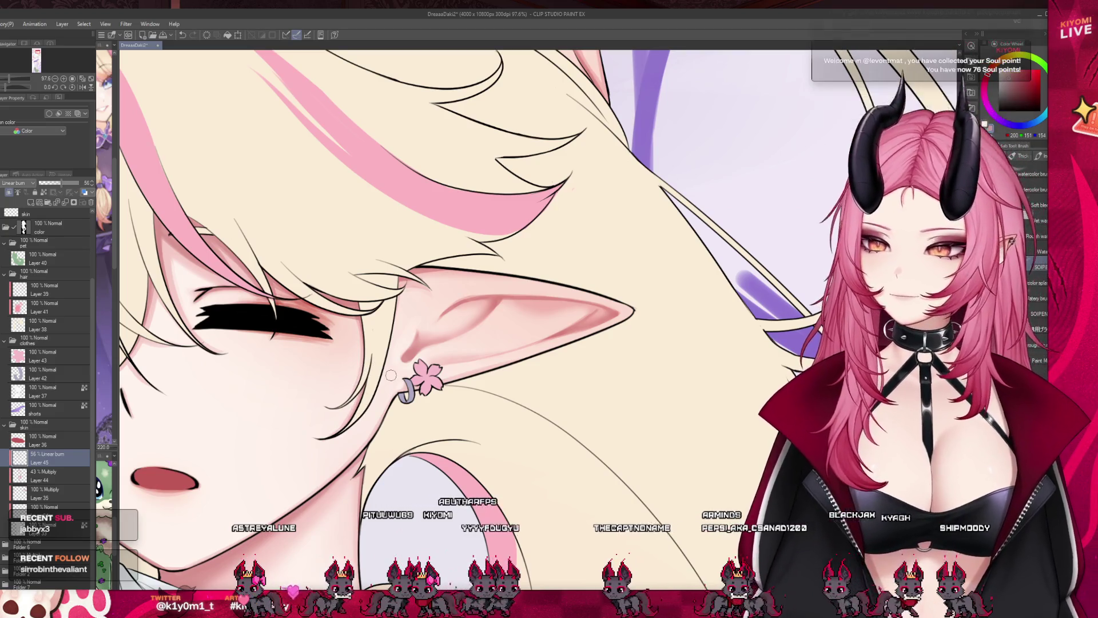
pyautogui.scroll(-8, 407, 329)
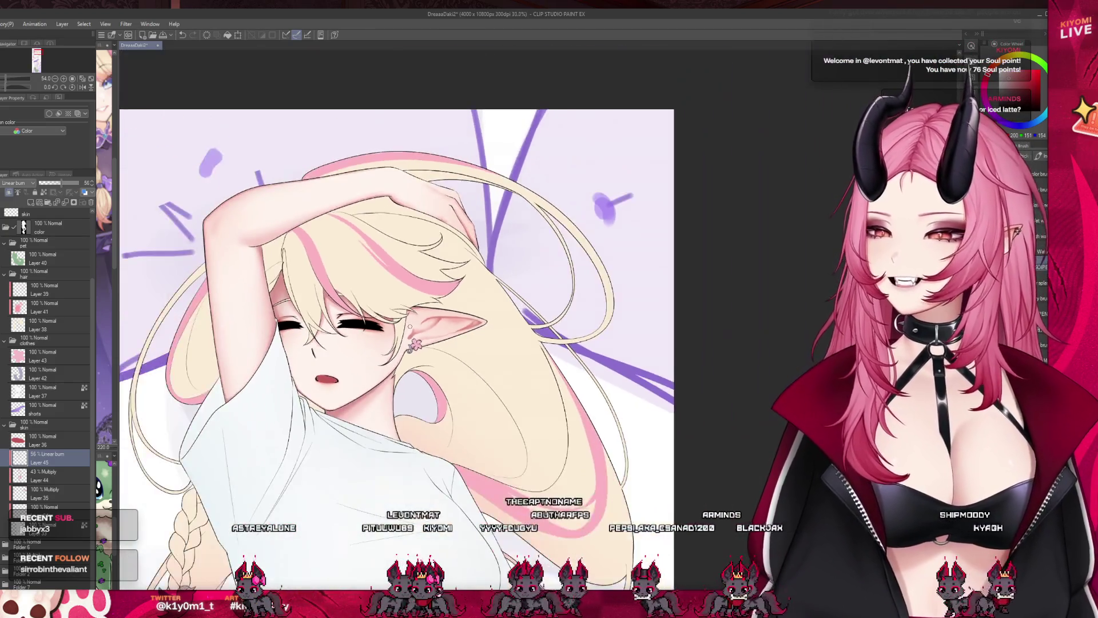
pyautogui.scroll(-2, 407, 329)
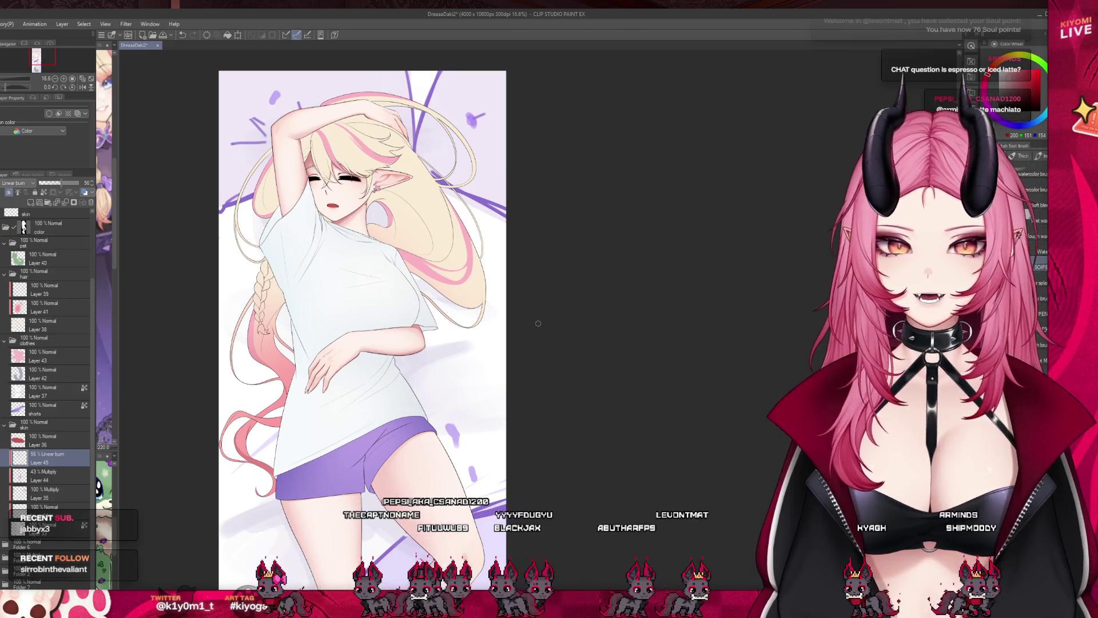
pyautogui.scroll(2, 353, 375)
pyautogui.scroll(-1, 353, 375)
pyautogui.scroll(3, 352, 374)
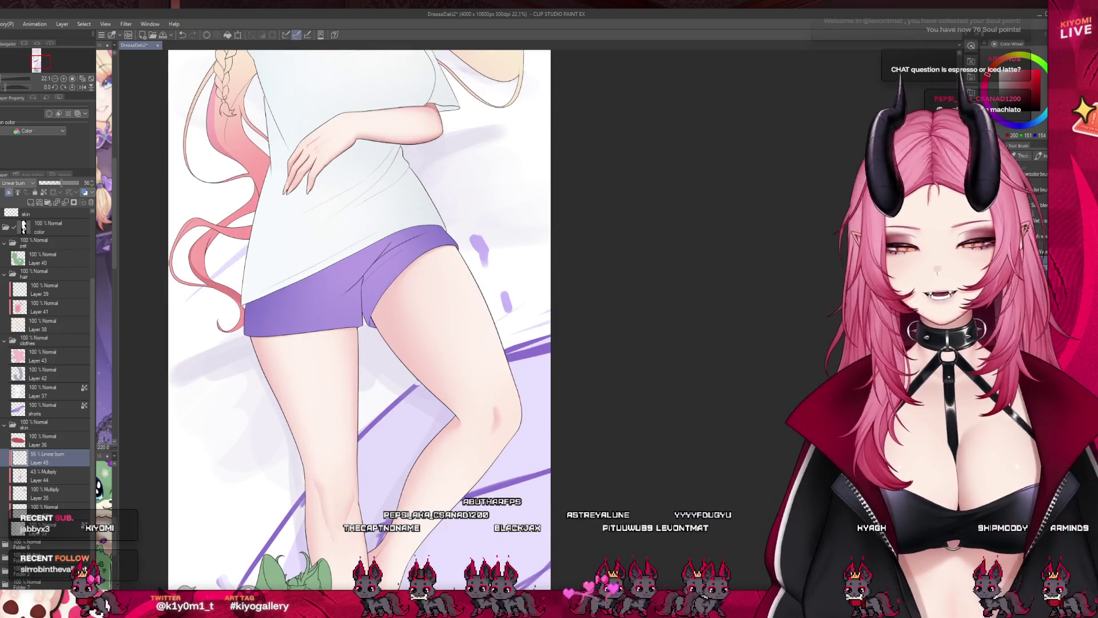
# Paint a darker pink shadow on the upper thigh below the shorts, comparing it with undo and redo
pyautogui.moveTo(432, 378); pyautogui.dragTo(378, 309)
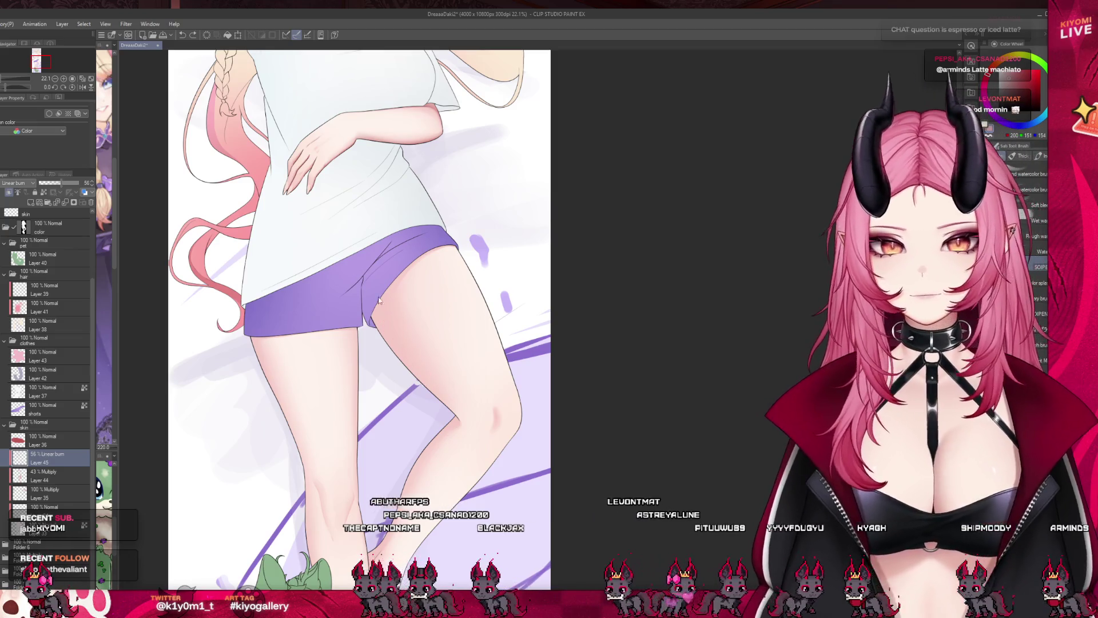
pyautogui.hotkey('ctrl', 'z')
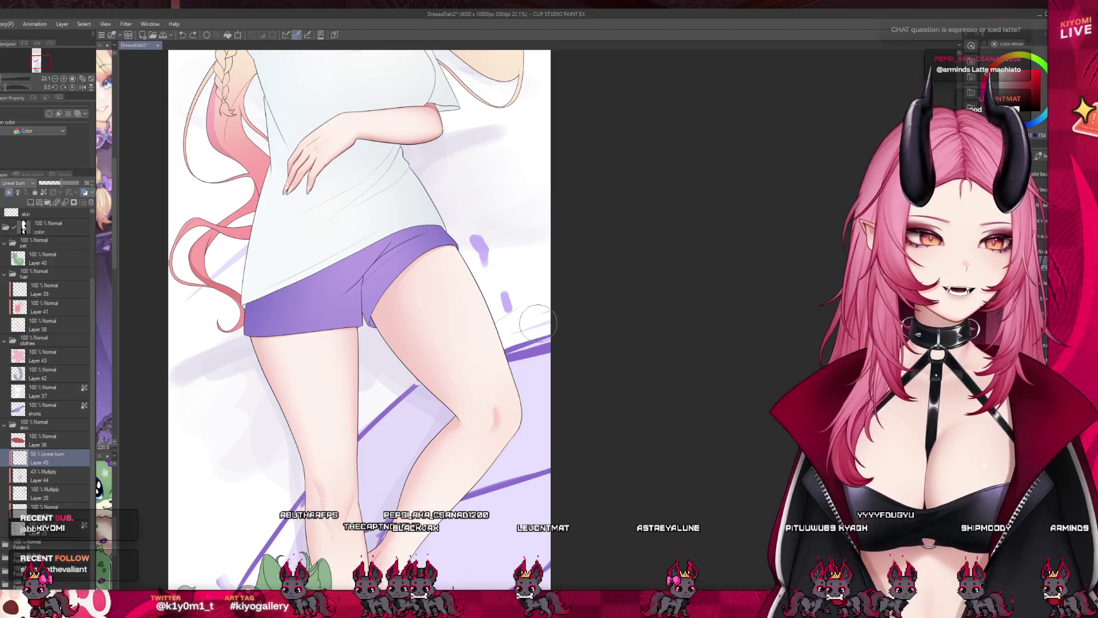
pyautogui.moveTo(415, 323)
pyautogui.mouseDown()
pyautogui.moveTo(395, 269)
pyautogui.moveTo(401, 331)
pyautogui.moveTo(410, 336)
pyautogui.mouseUp()
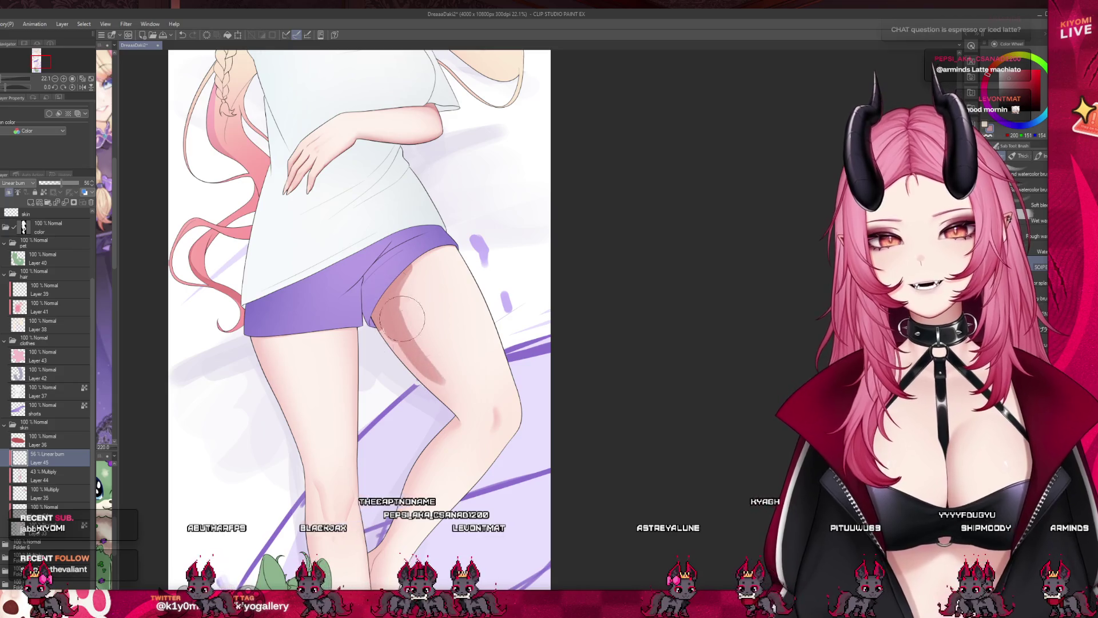
pyautogui.hotkey('ctrl', 'z')
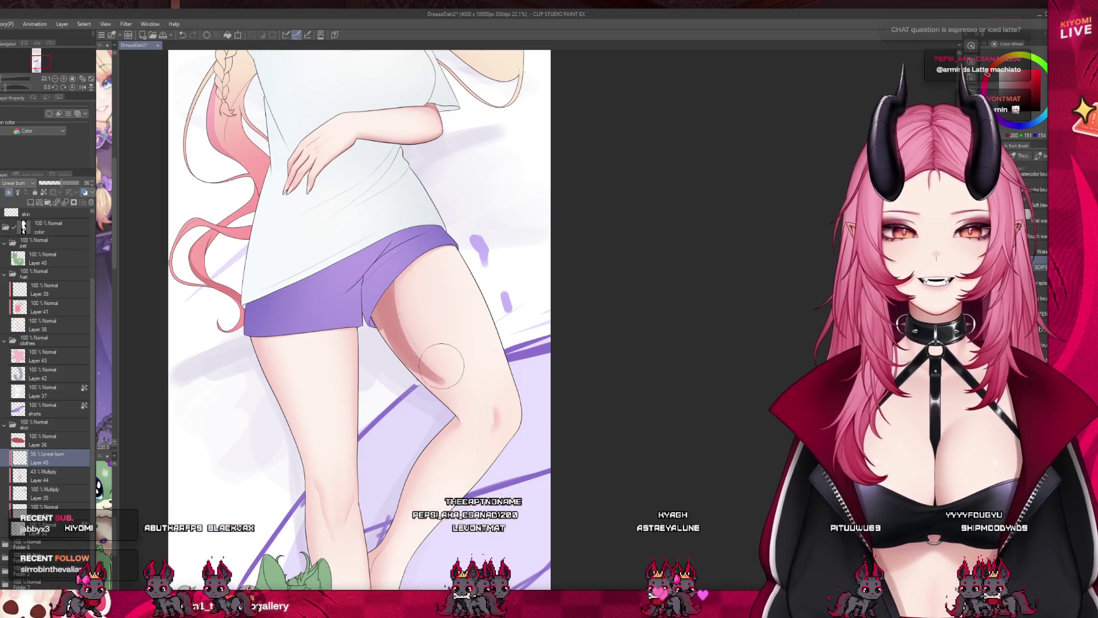
pyautogui.moveTo(403, 343); pyautogui.dragTo(406, 294)
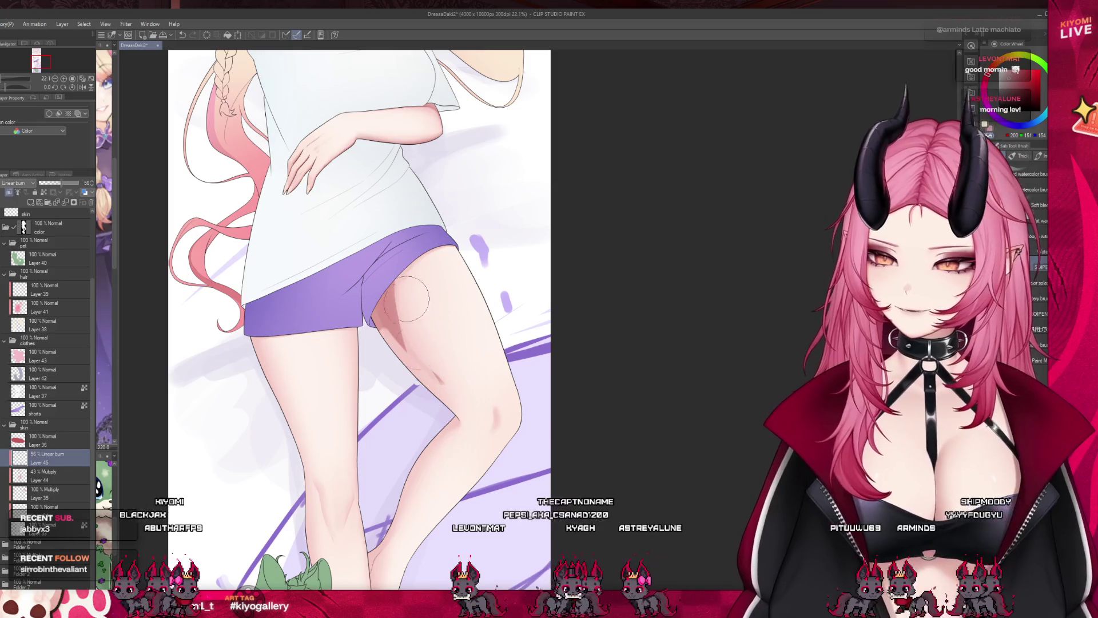
pyautogui.hotkey('ctrl', 'z')
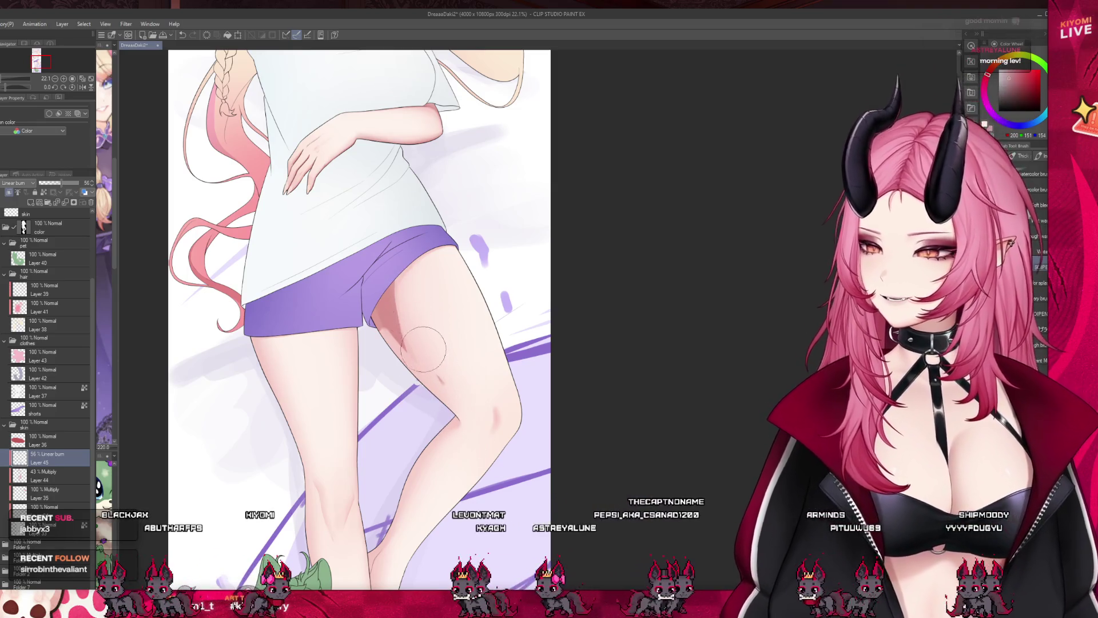
pyautogui.hotkey('ctrl', 'y')
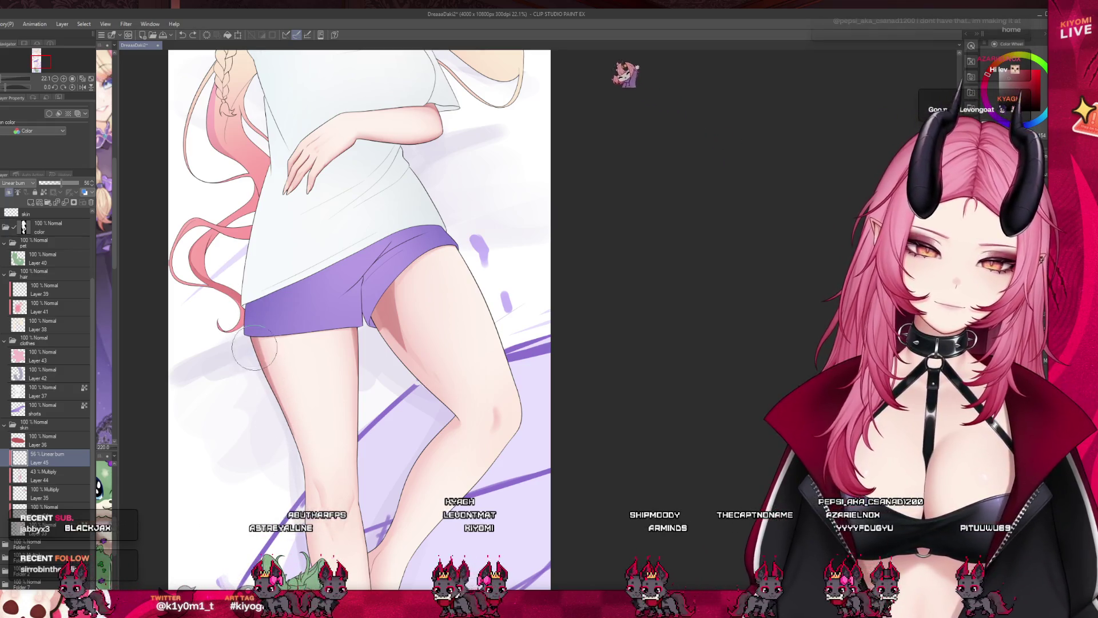
pyautogui.scroll(-3, 369, 467)
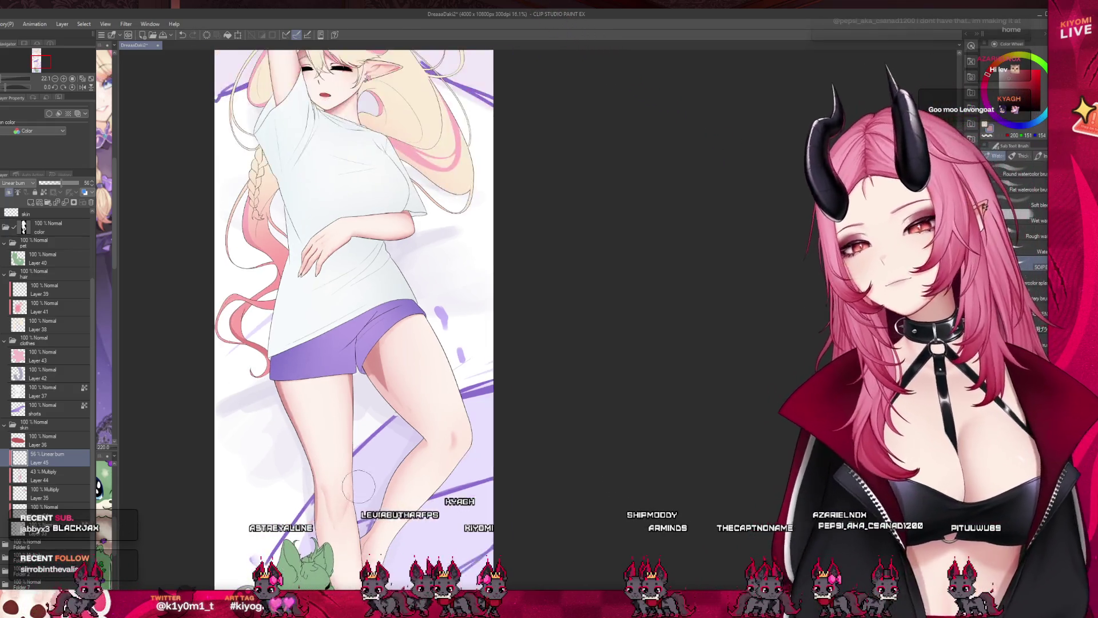
pyautogui.scroll(-1, 368, 468)
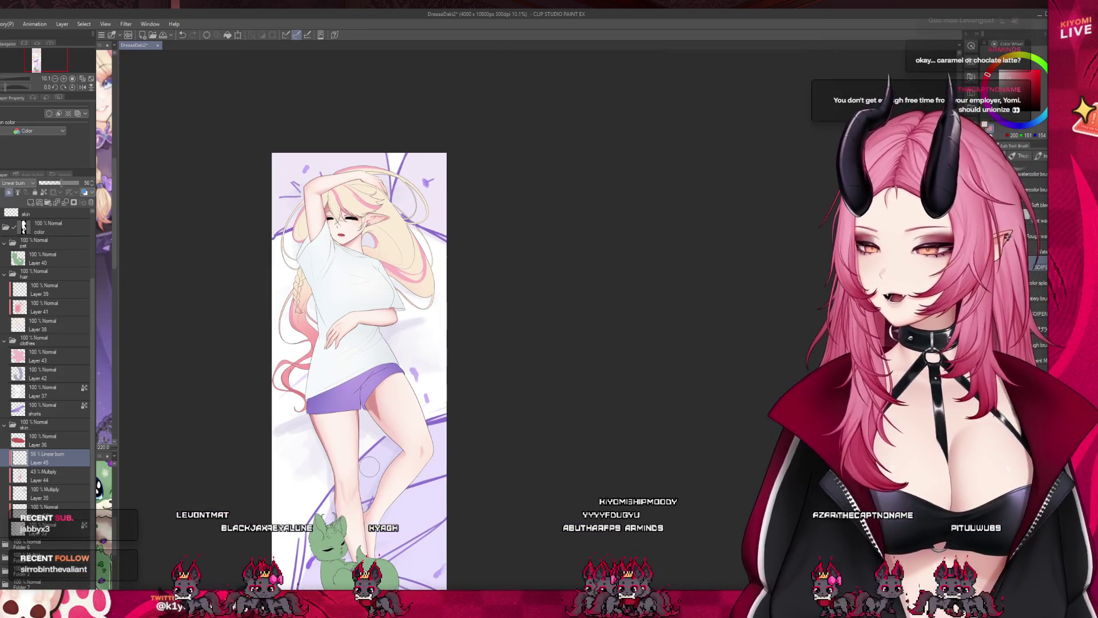
pyautogui.scroll(5, 369, 467)
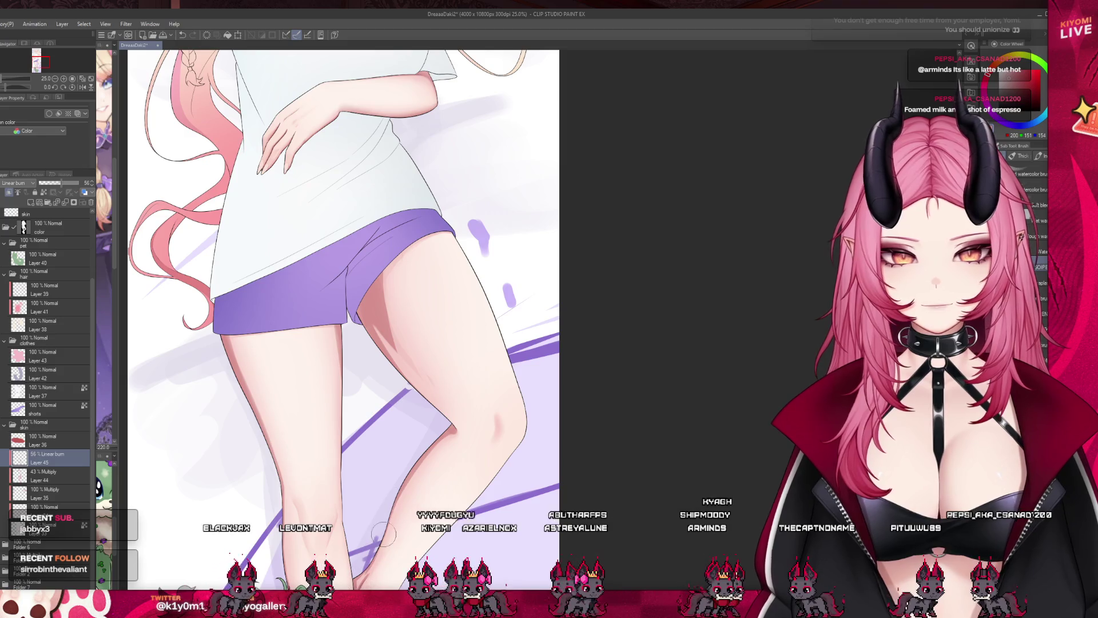
pyautogui.scroll(-4, 416, 491)
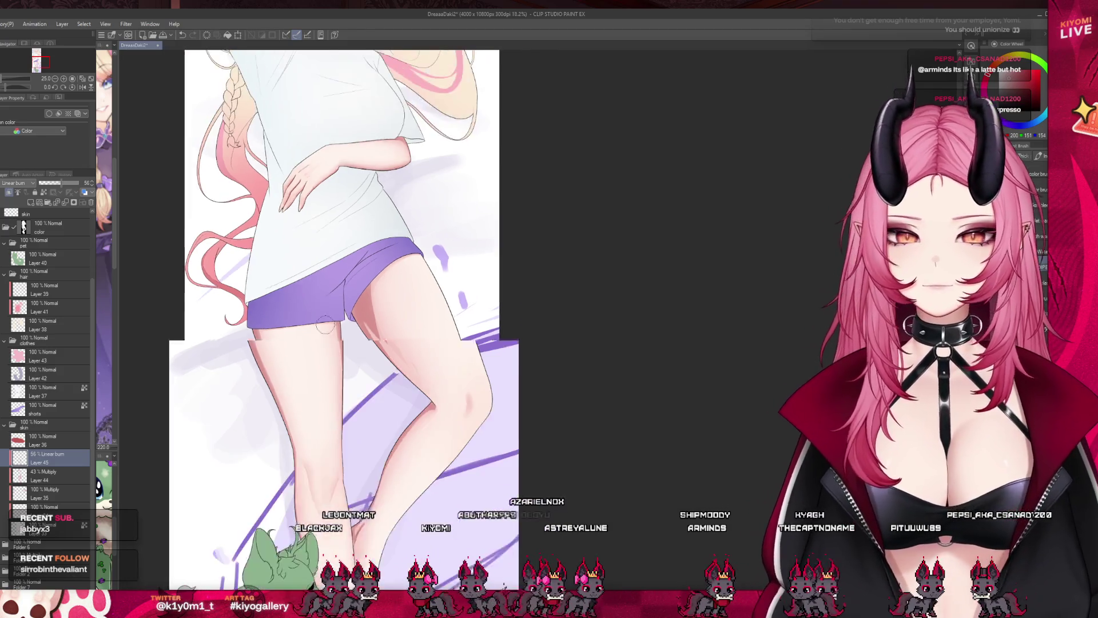
pyautogui.scroll(2, 343, 343)
pyautogui.scroll(-1, 393, 309)
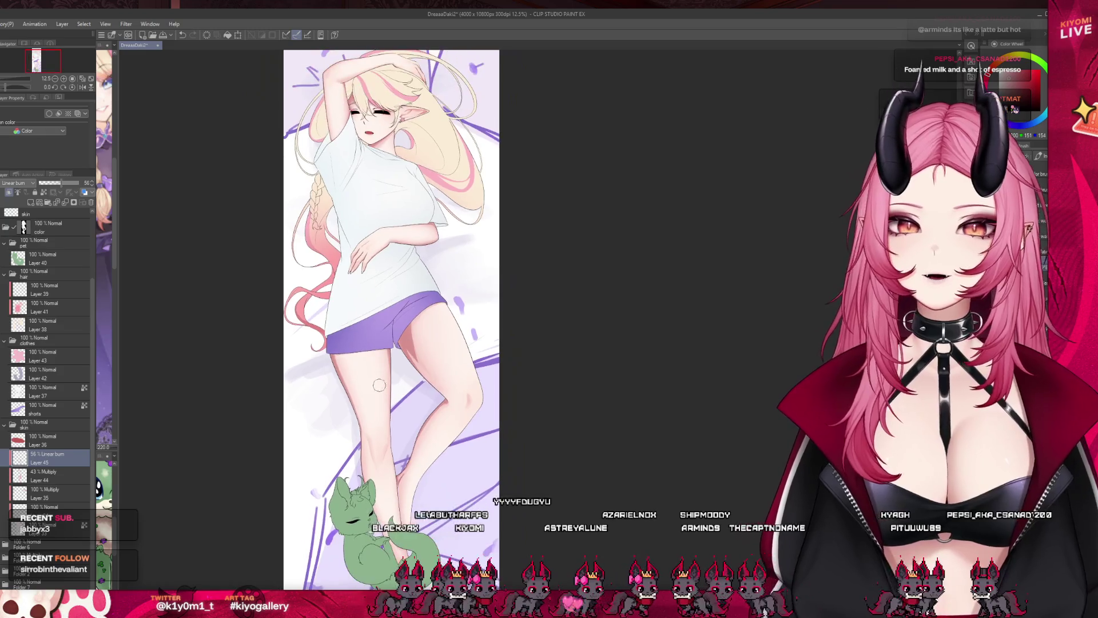
pyautogui.scroll(-2, 452, 329)
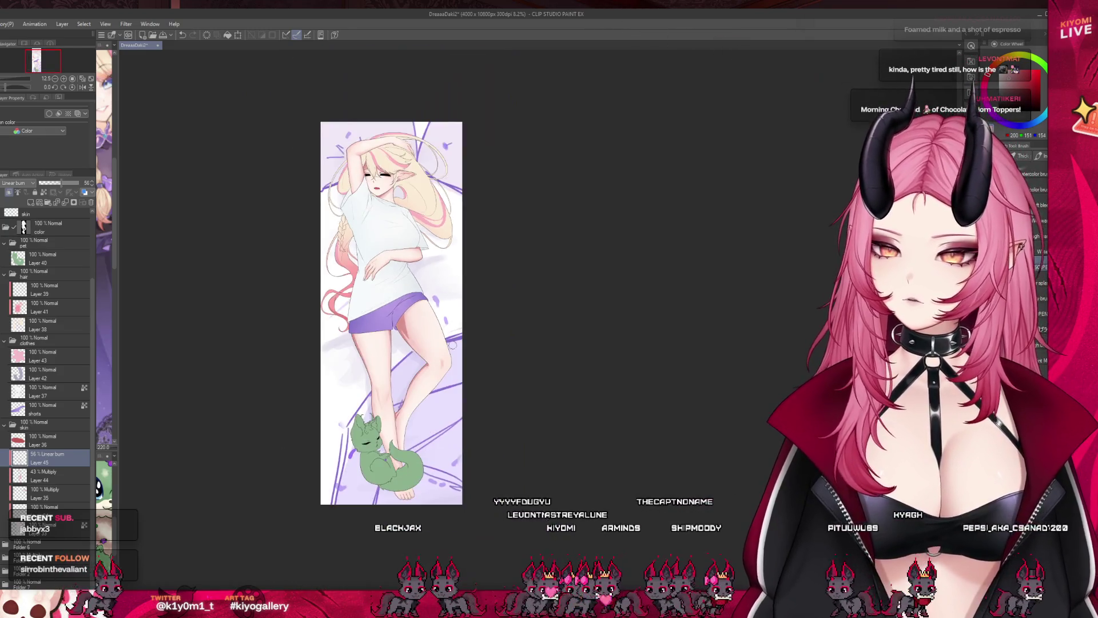
pyautogui.scroll(3, 423, 343)
pyautogui.scroll(-2, 392, 354)
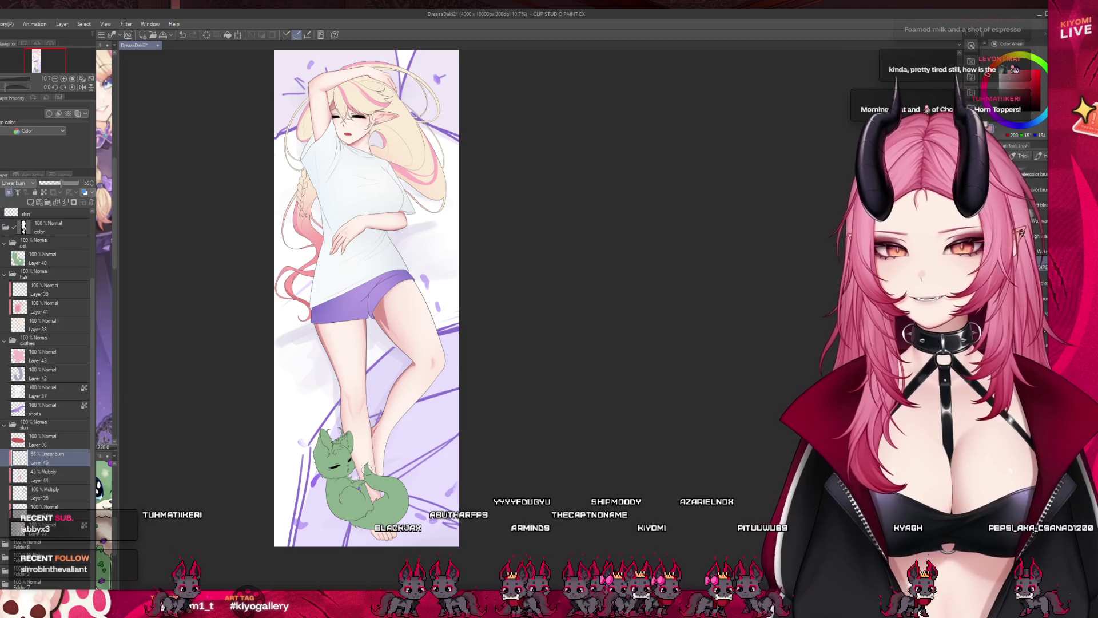
pyautogui.scroll(1, 366, 466)
pyautogui.scroll(4, 366, 466)
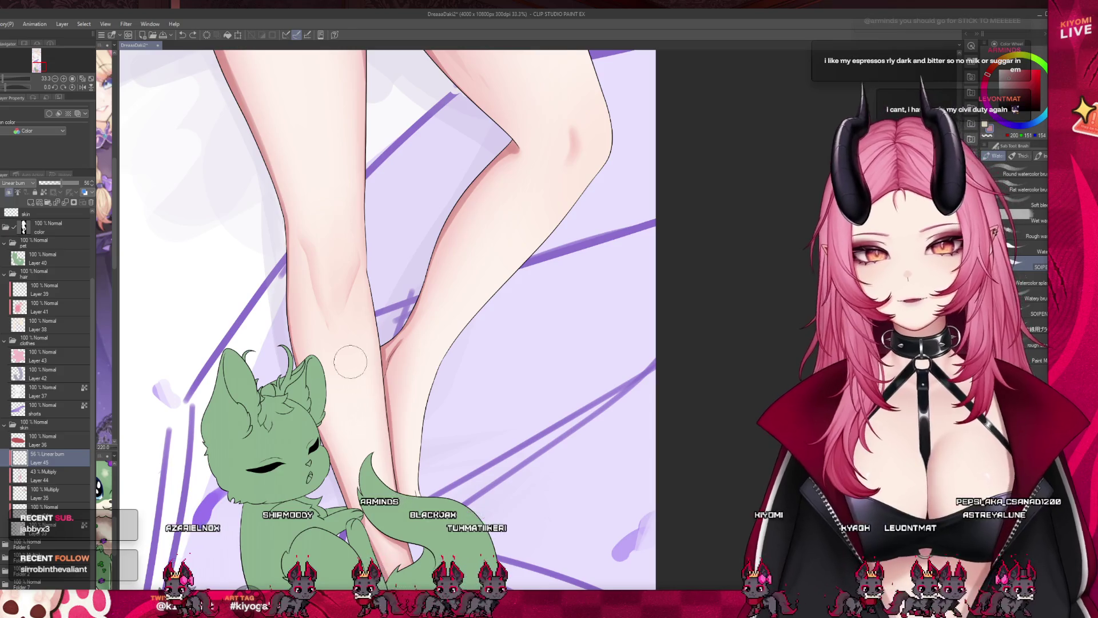
pyautogui.scroll(-3, 349, 393)
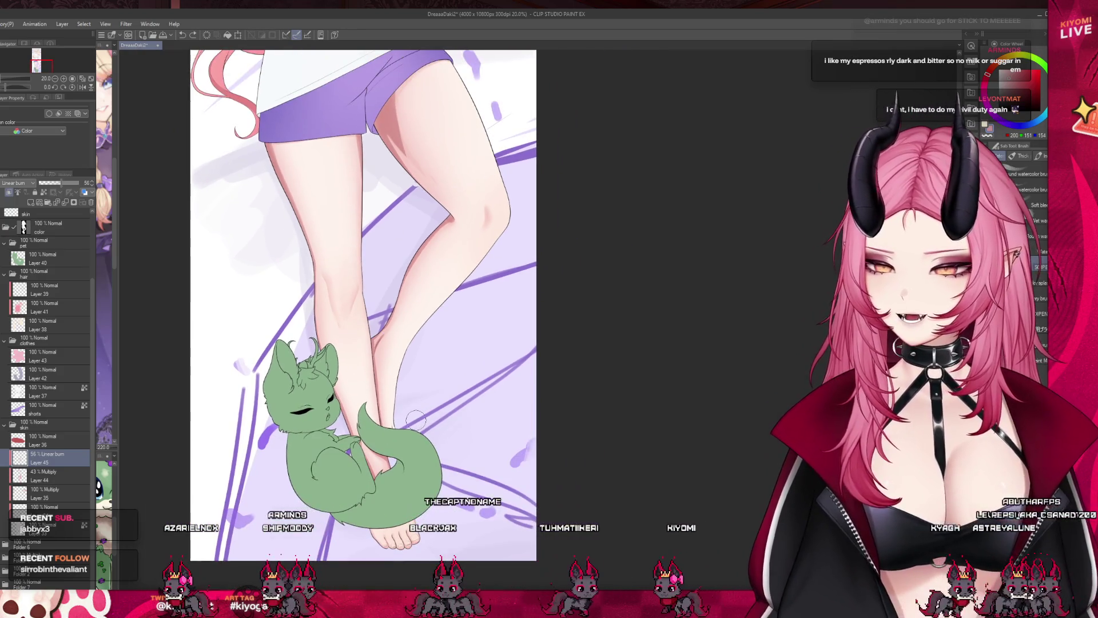
pyautogui.scroll(3, 416, 421)
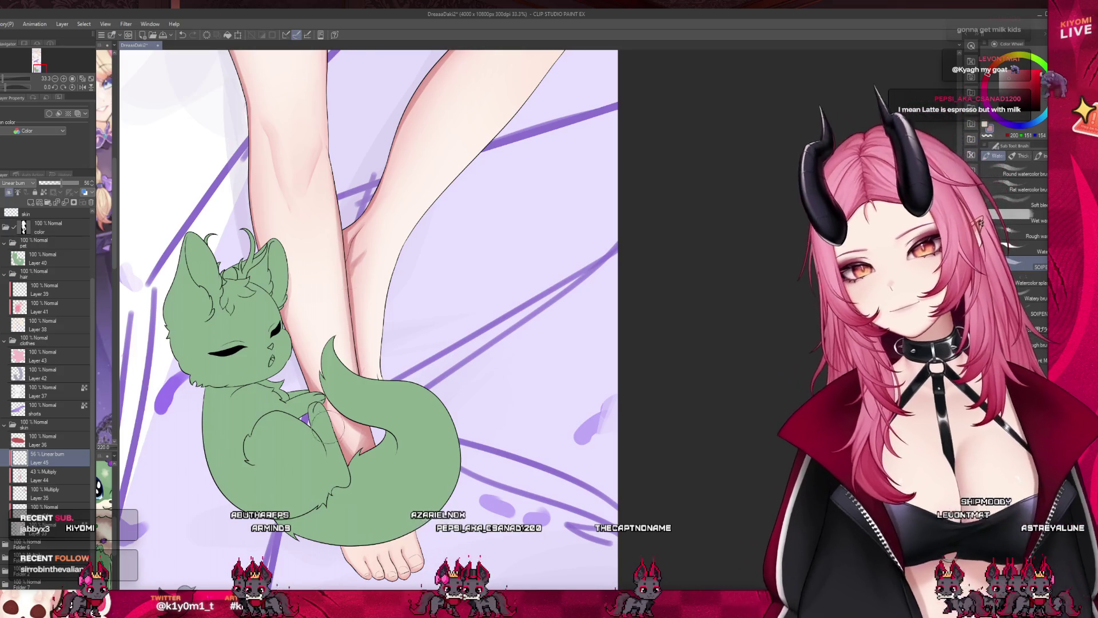
pyautogui.scroll(-5, 375, 276)
pyautogui.scroll(3, 365, 313)
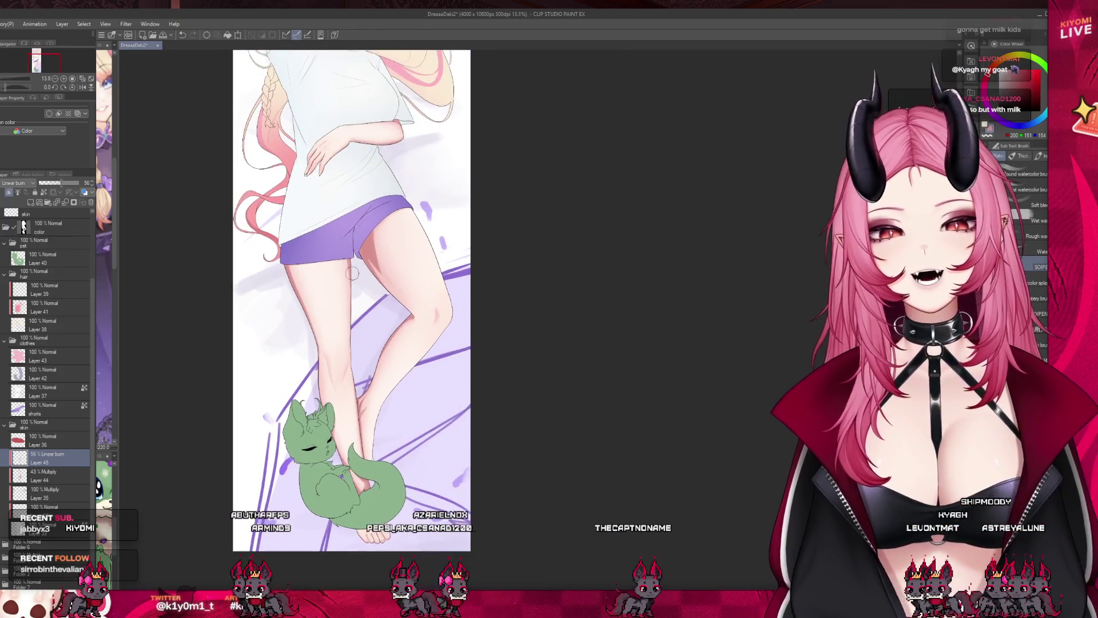
pyautogui.scroll(-1, 345, 240)
pyautogui.scroll(3, 345, 240)
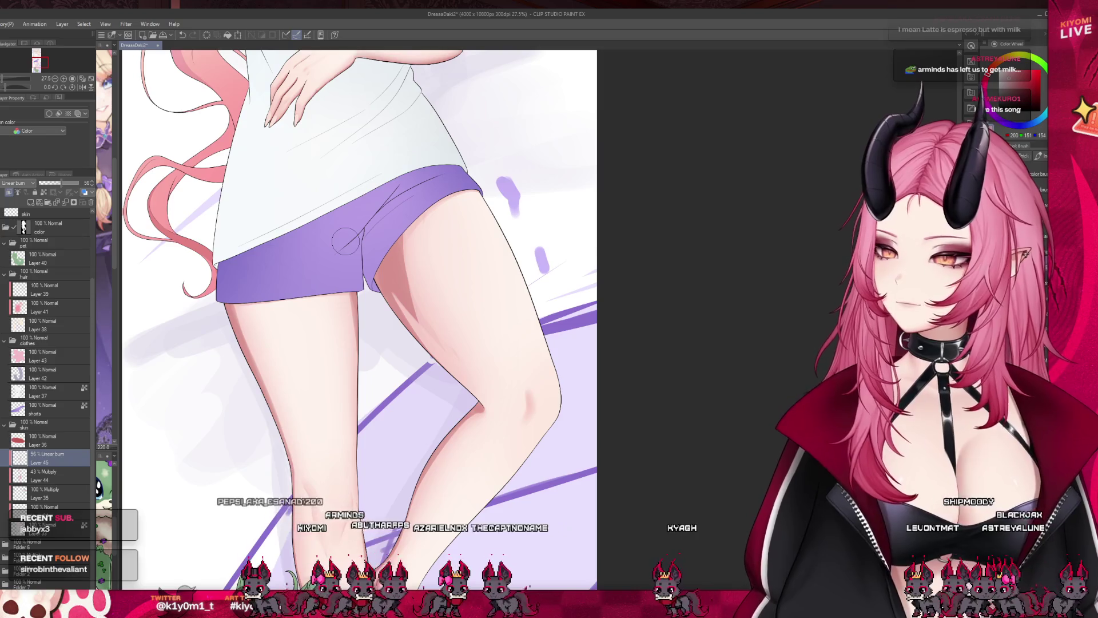
# Switch to a half-size Blend brush and try blending the left shin, undoing the stroke
pyautogui.press('j')
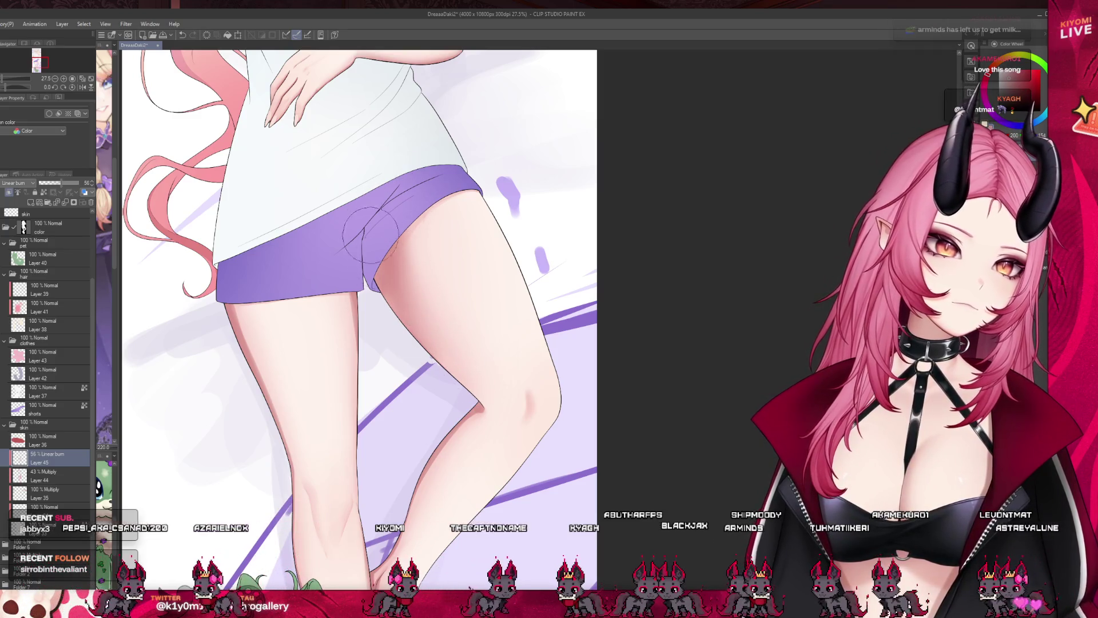
pyautogui.press('[')
pyautogui.press('[')
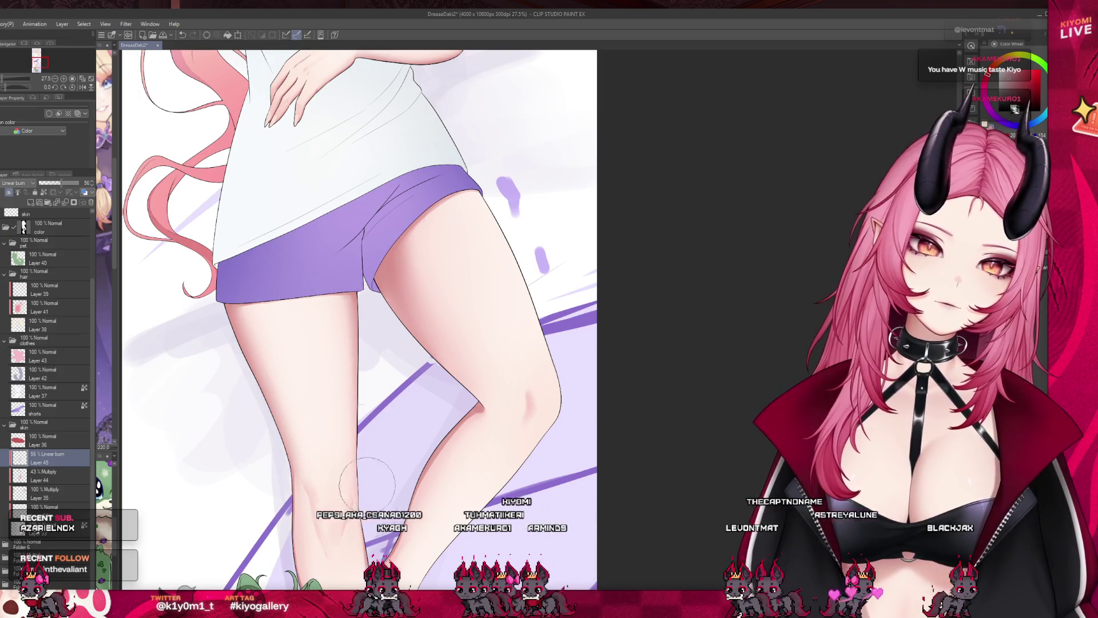
pyautogui.scroll(-6, 365, 457)
pyautogui.scroll(-2, 343, 417)
pyautogui.scroll(5, 338, 435)
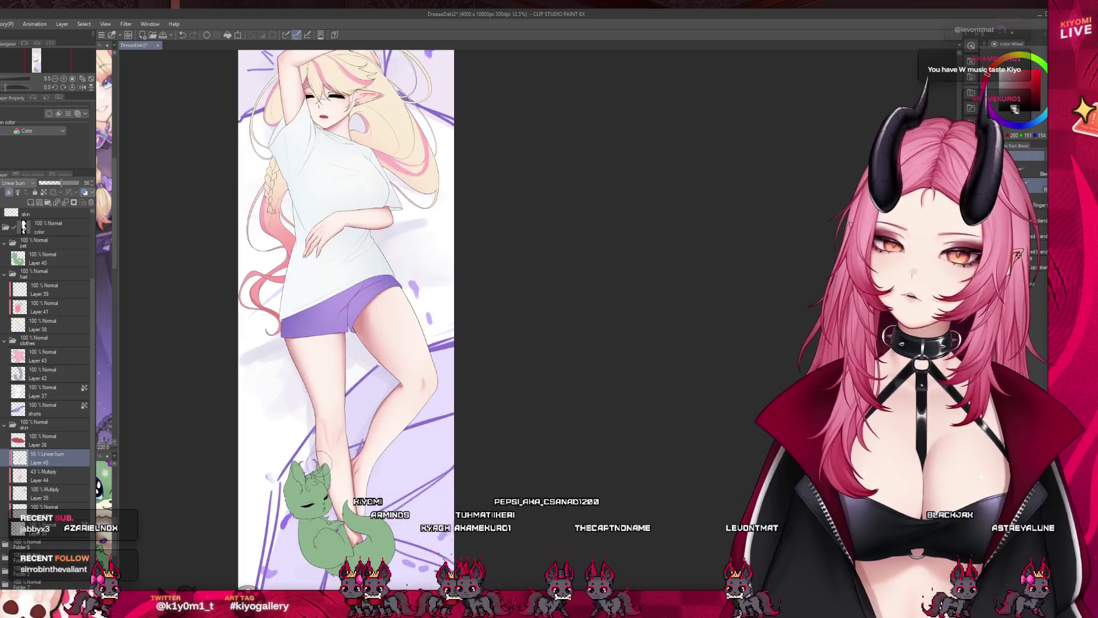
pyautogui.scroll(5, 319, 458)
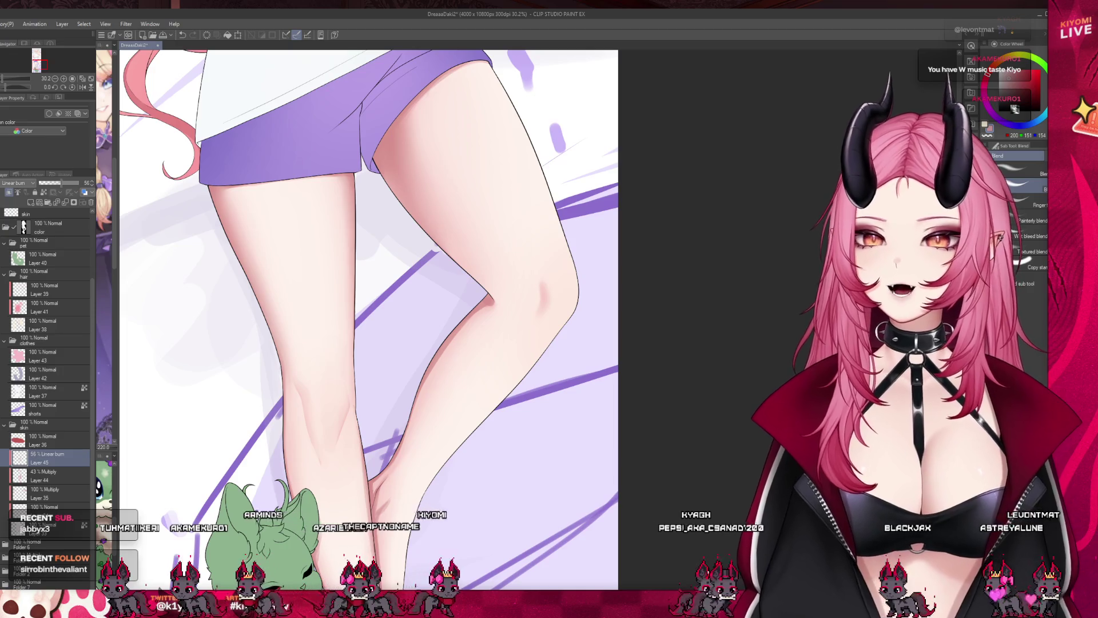
pyautogui.moveTo(298, 269); pyautogui.dragTo(280, 418)
pyautogui.hotkey('ctrl', 'z')
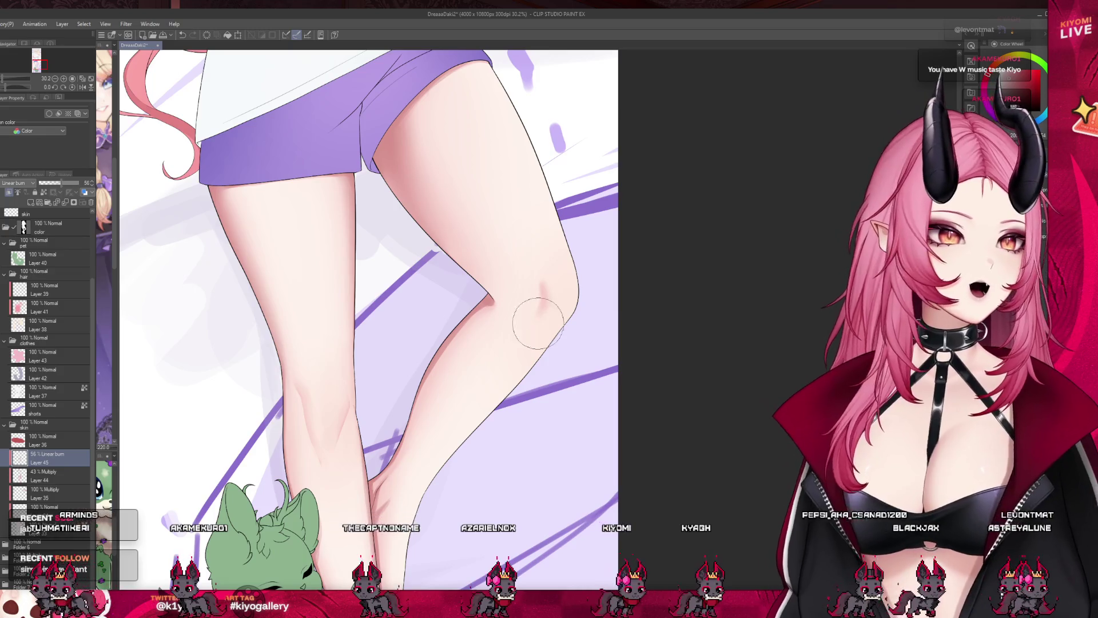
# Enlarge the brush a lot and return to the watercolor brush
pyautogui.press(']')
pyautogui.press(']')
pyautogui.press(']')
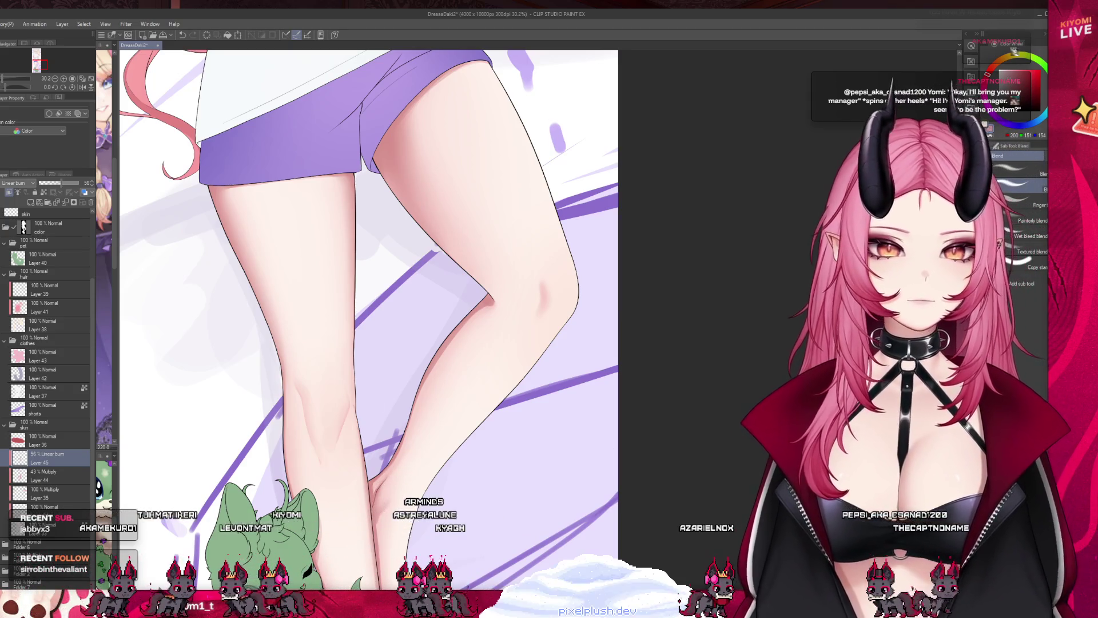
pyautogui.press('b')
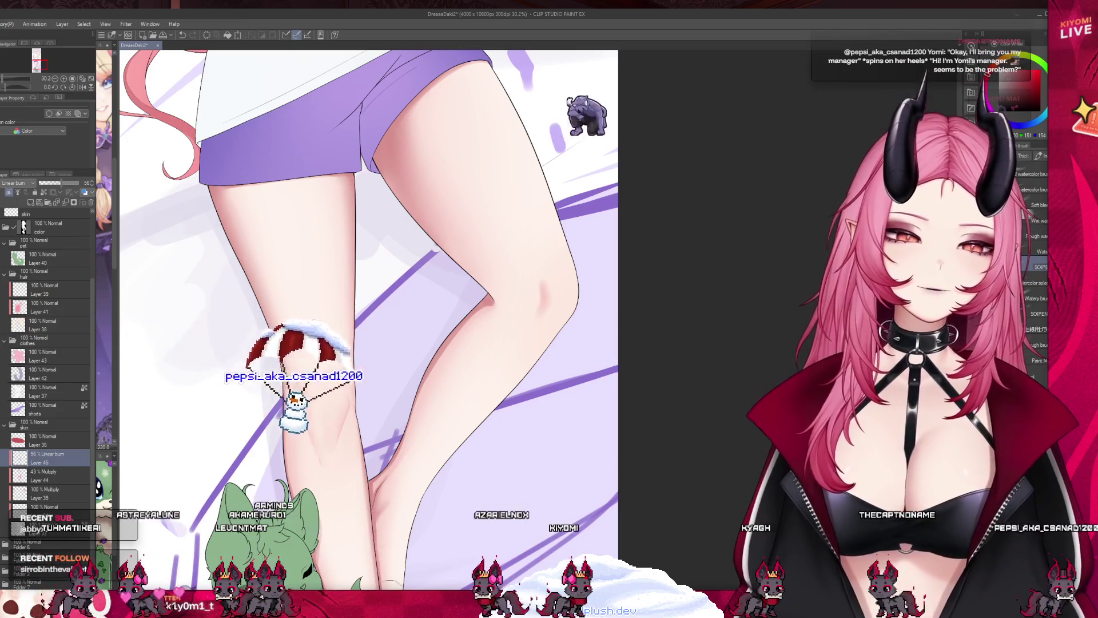
pyautogui.scroll(-1, 315, 342)
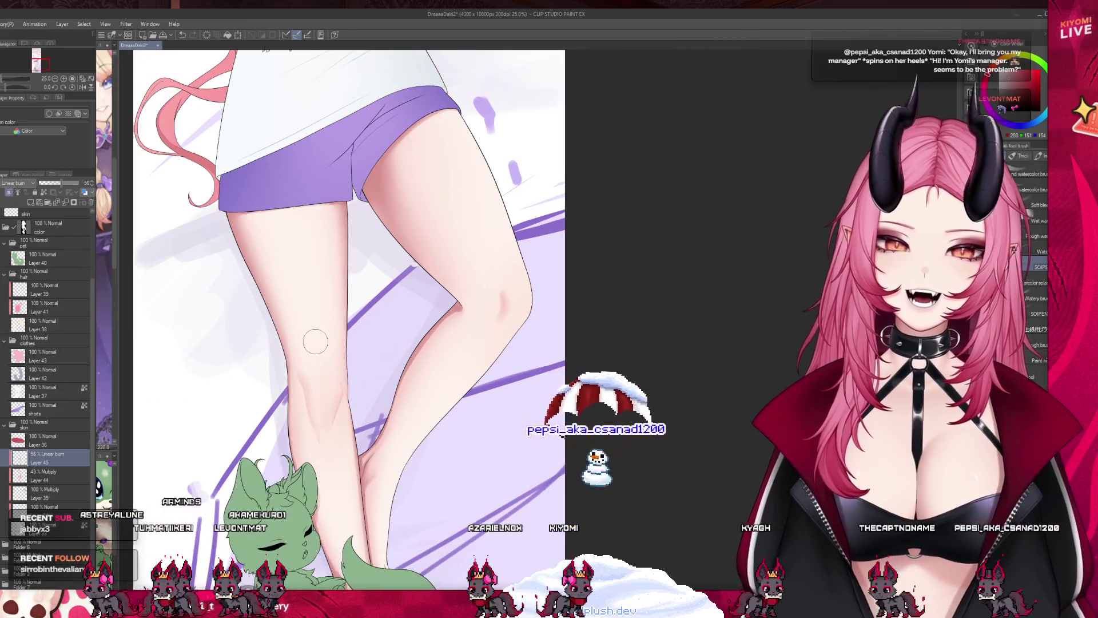
pyautogui.scroll(1, 315, 341)
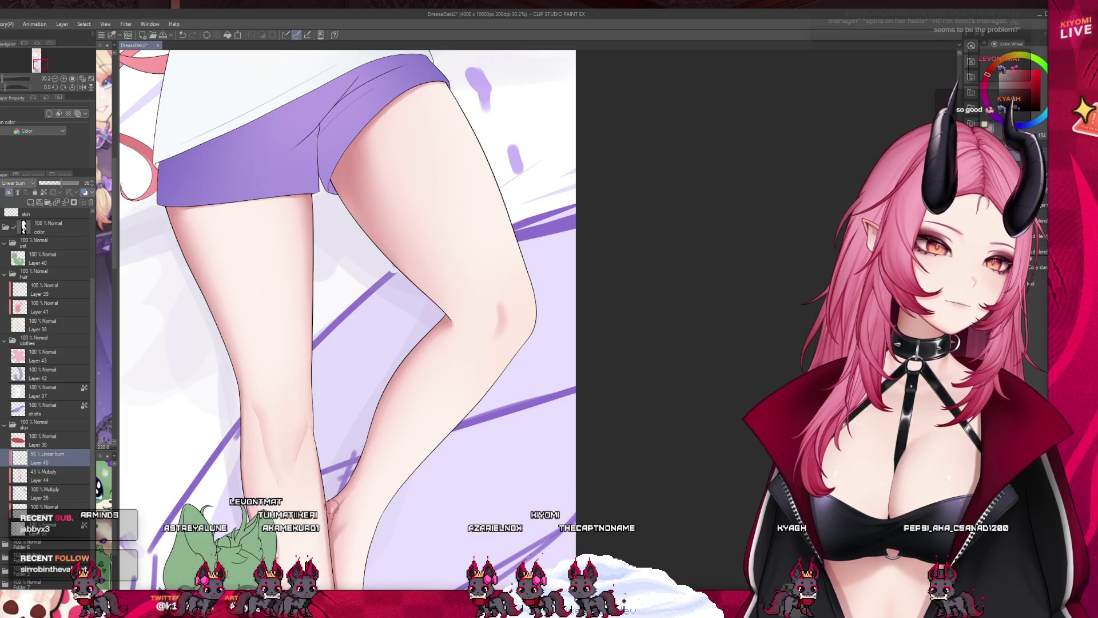
pyautogui.scroll(-5, 480, 313)
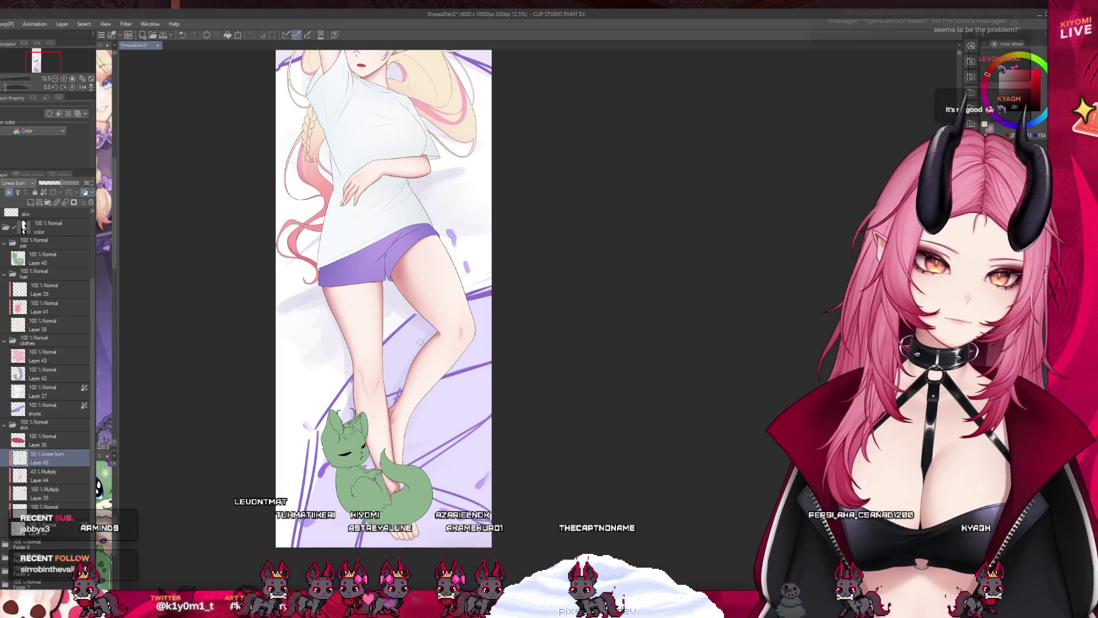
pyautogui.scroll(-1, 419, 344)
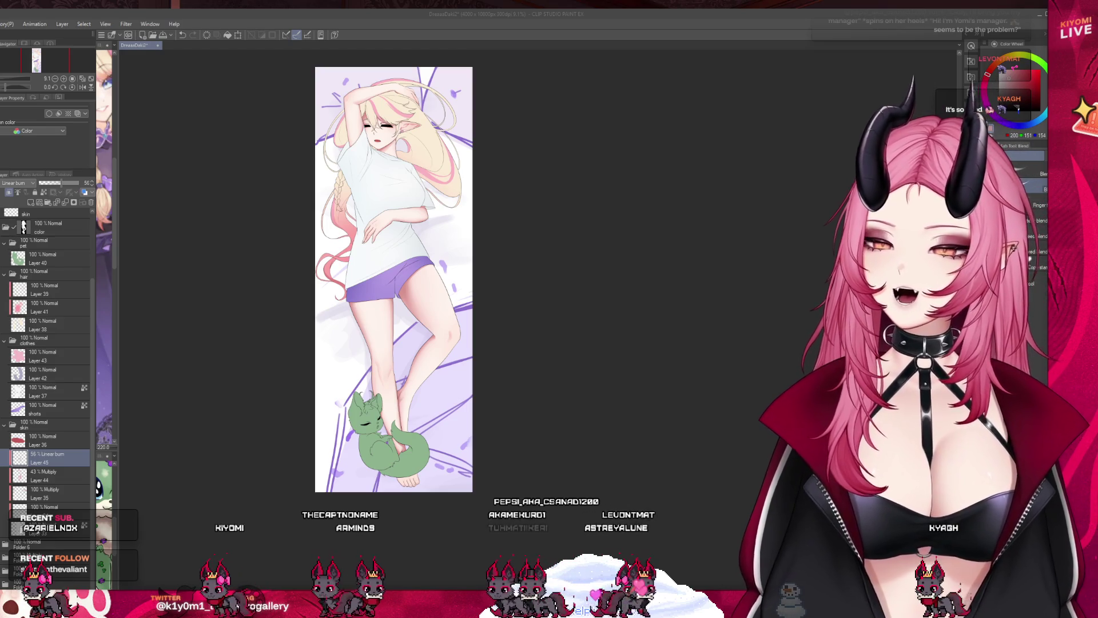
pyautogui.scroll(5, 415, 452)
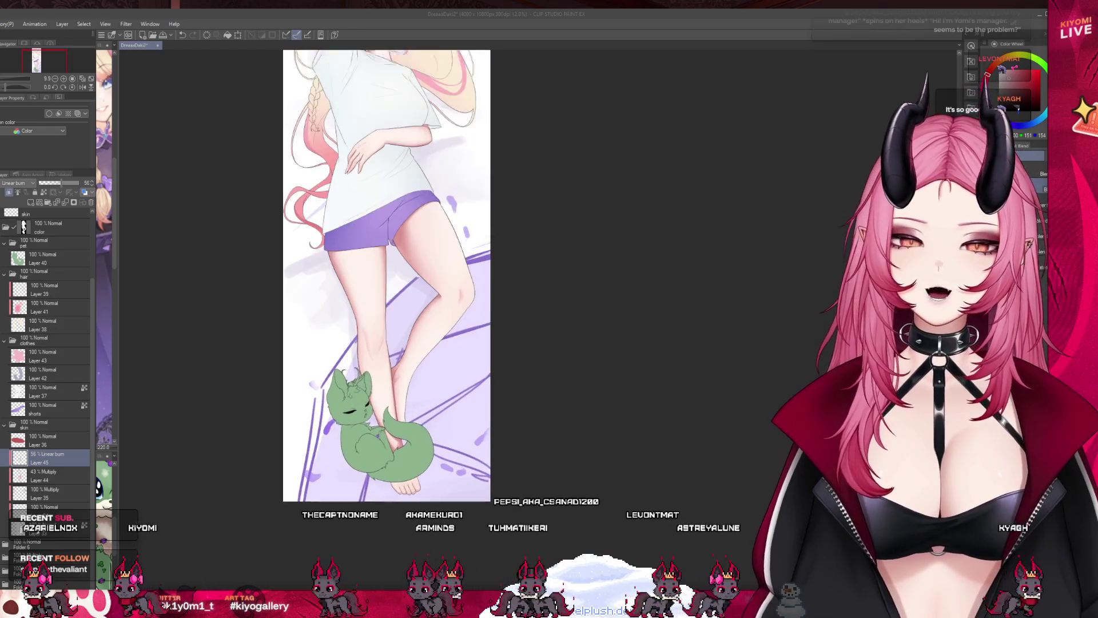
pyautogui.scroll(4, 385, 351)
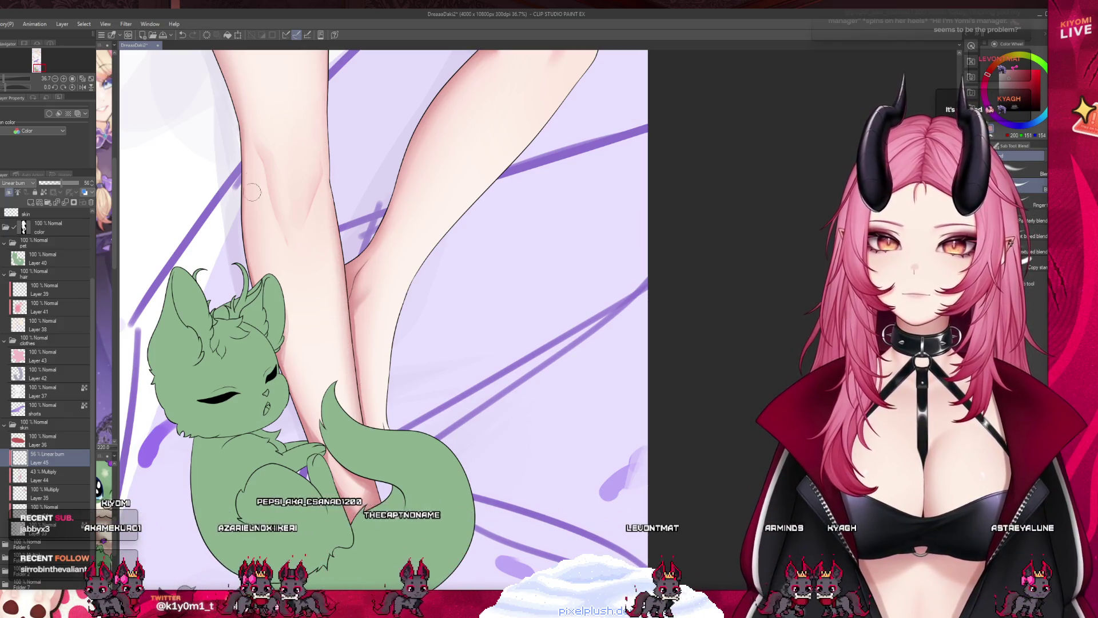
# Cycle through pencil, watercolor and decoration brushes, settle on watercolor, and bring the feet into view
pyautogui.press('p')
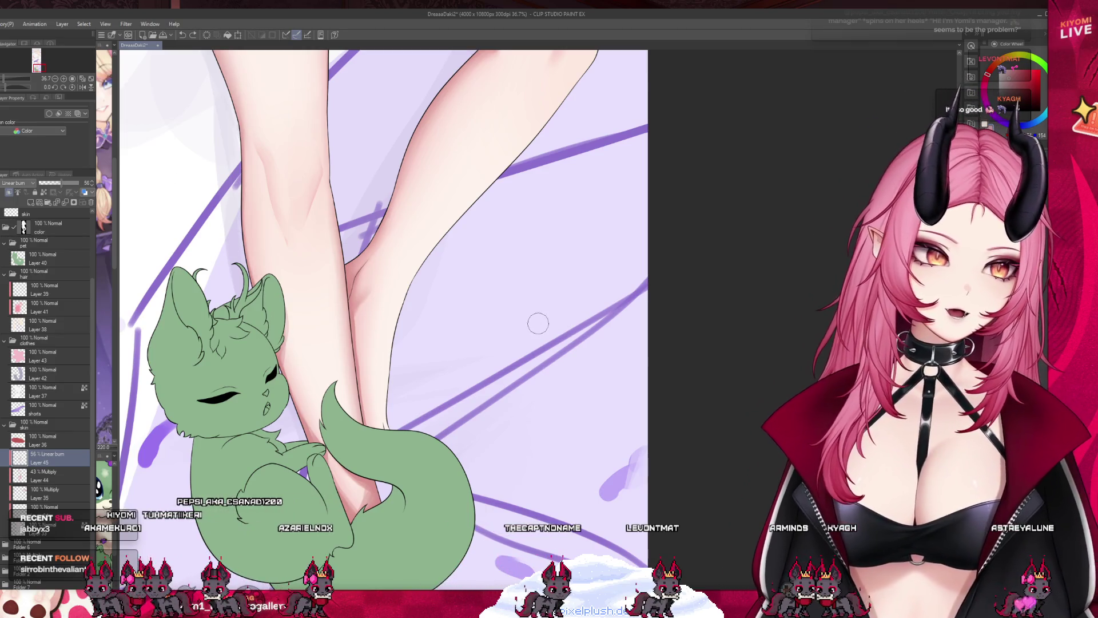
pyautogui.press('b')
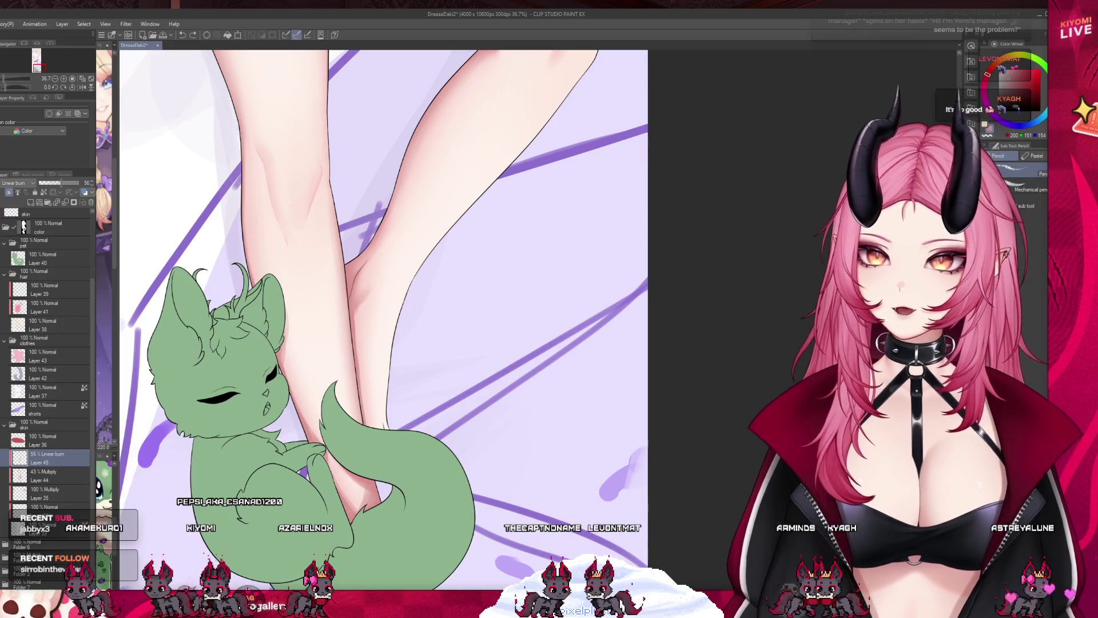
pyautogui.press('b')
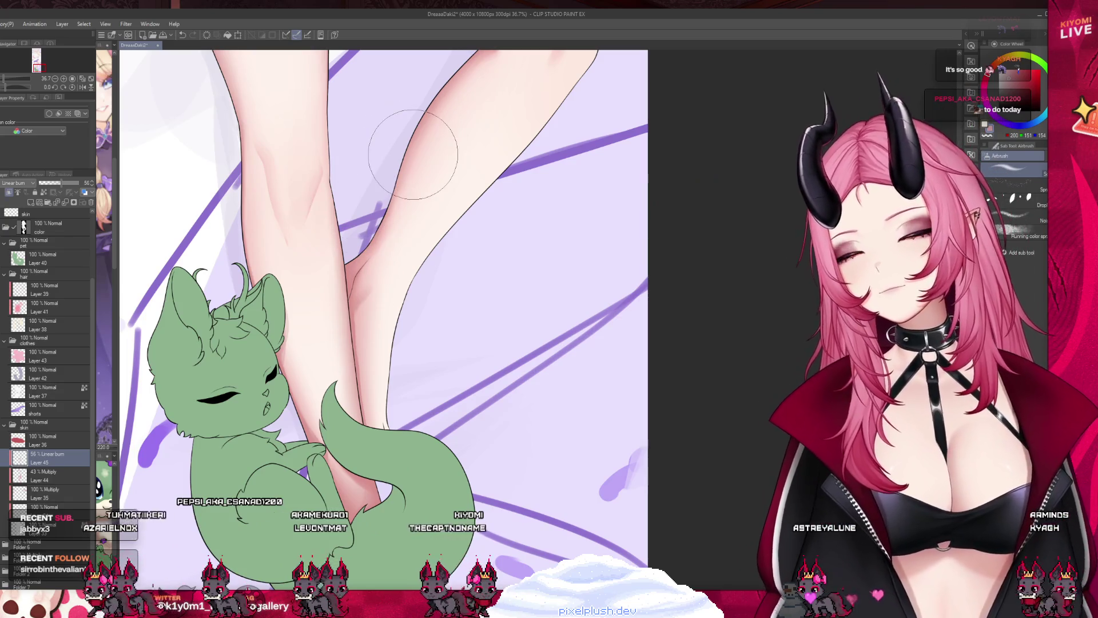
pyautogui.scroll(-2, 369, 282)
pyautogui.scroll(-2, 369, 283)
pyautogui.scroll(3, 423, 392)
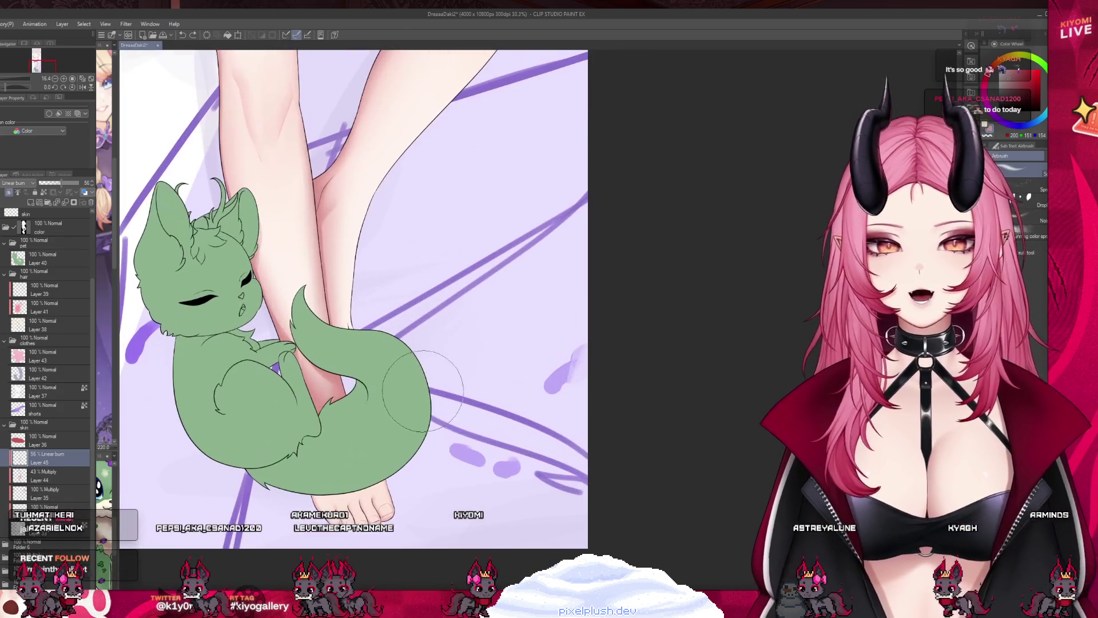
pyautogui.press('b')
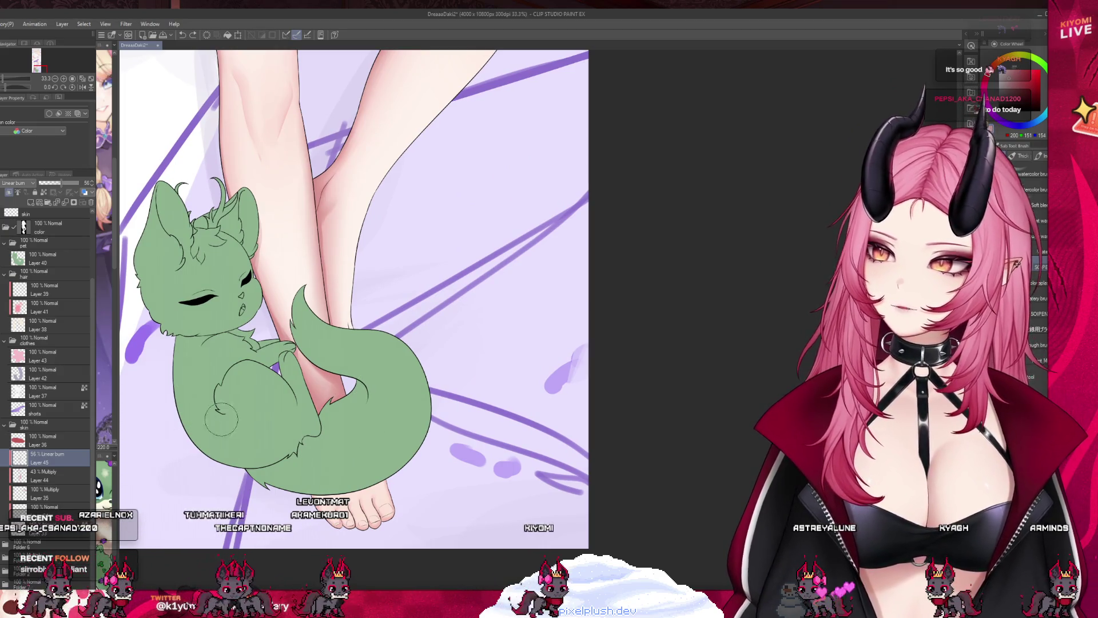
pyautogui.scroll(2, 288, 474)
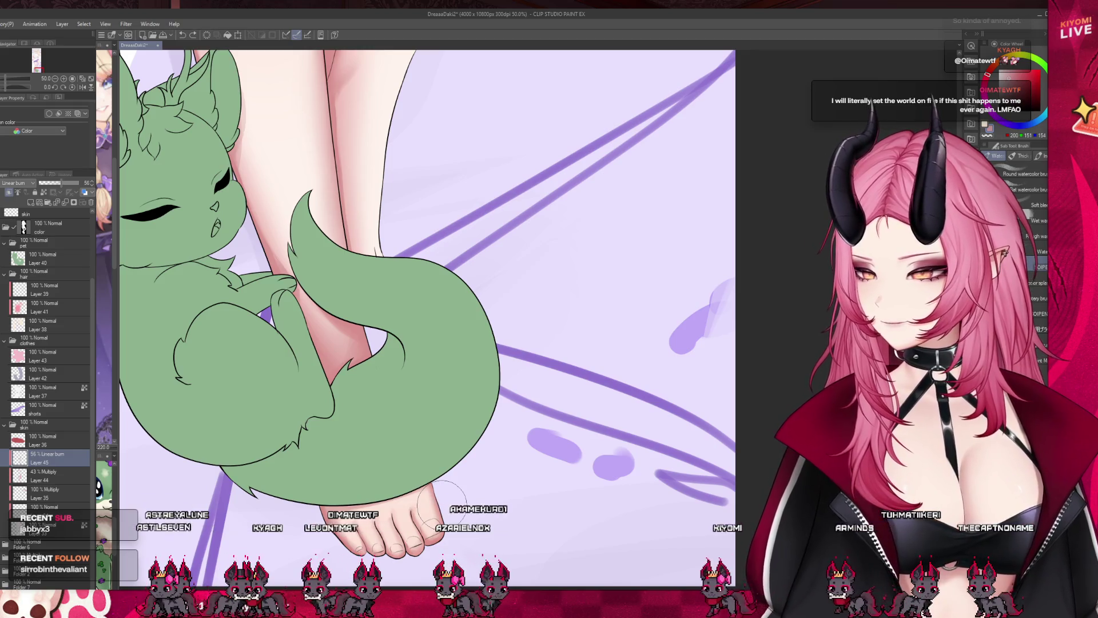
pyautogui.moveTo(263, 311); pyautogui.dragTo(294, 375)
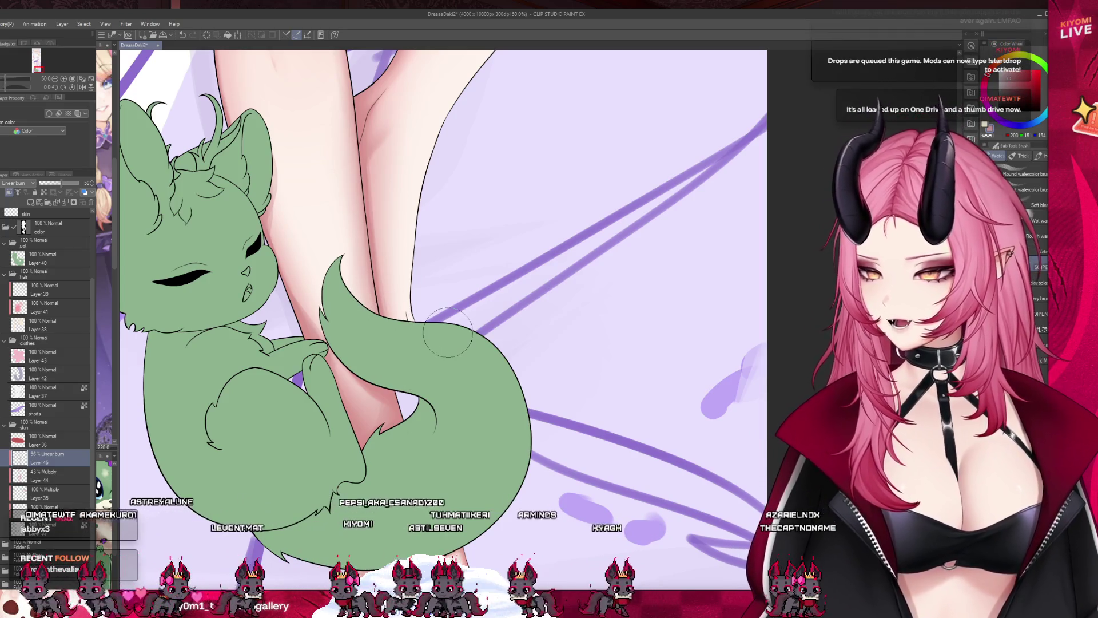
pyautogui.scroll(-6, 456, 353)
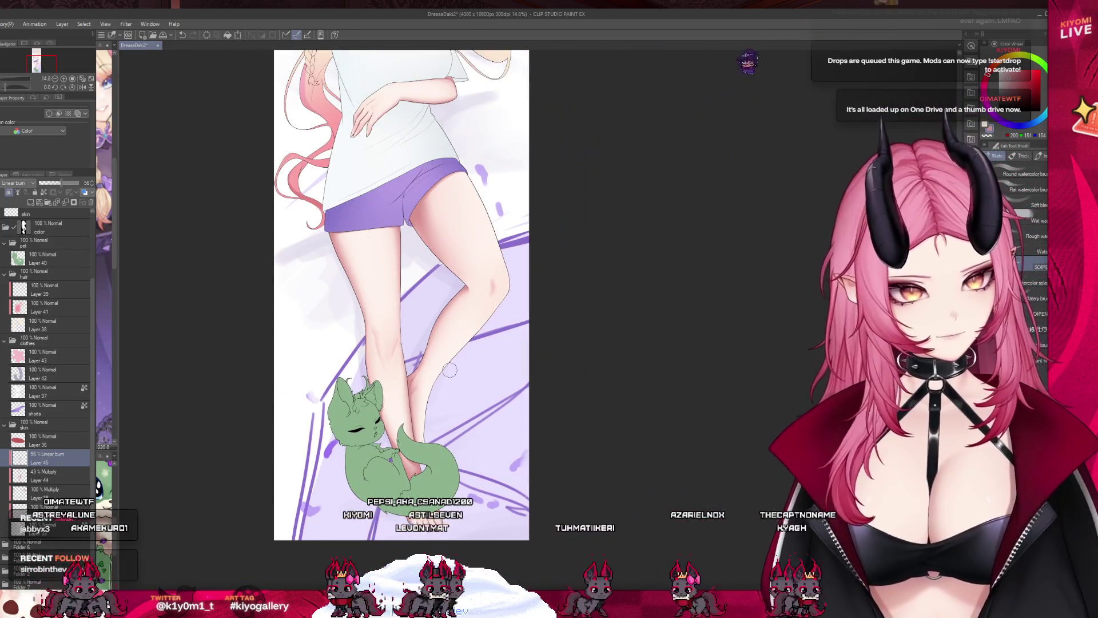
# Zoom in on the feet and pick the Airbrush for soft pink shading on the toes
pyautogui.scroll(2, 449, 368)
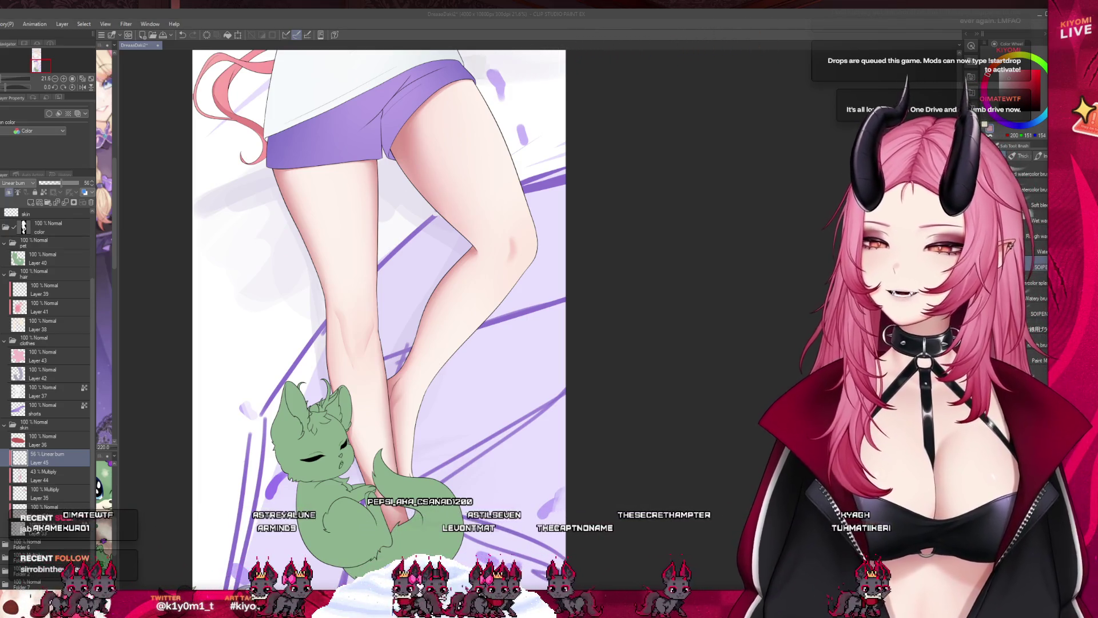
pyautogui.scroll(5, 435, 515)
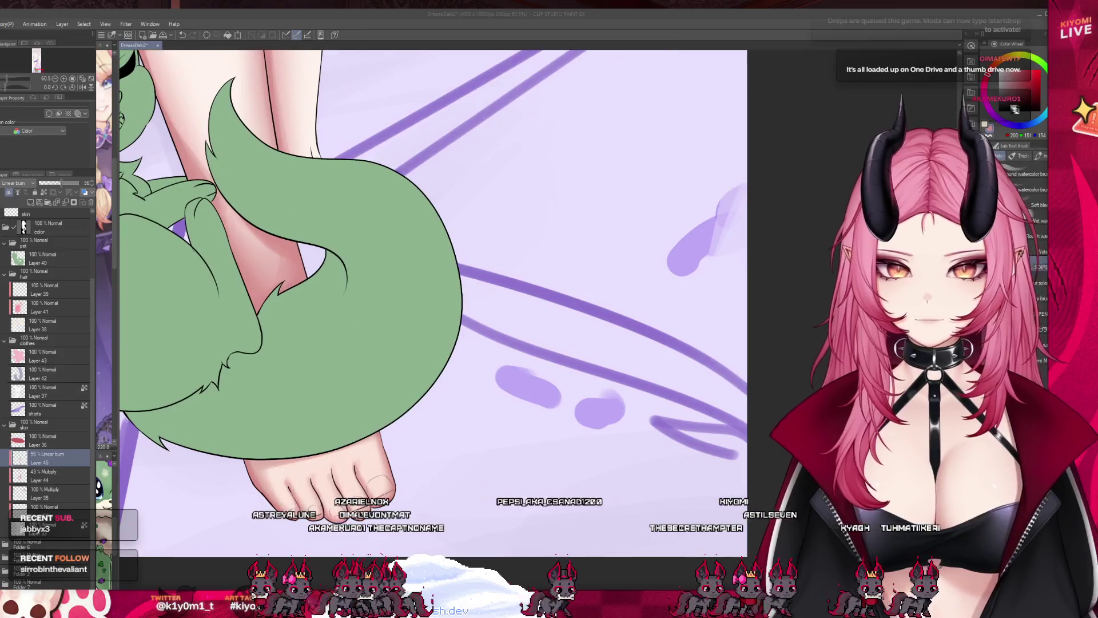
pyautogui.press('b')
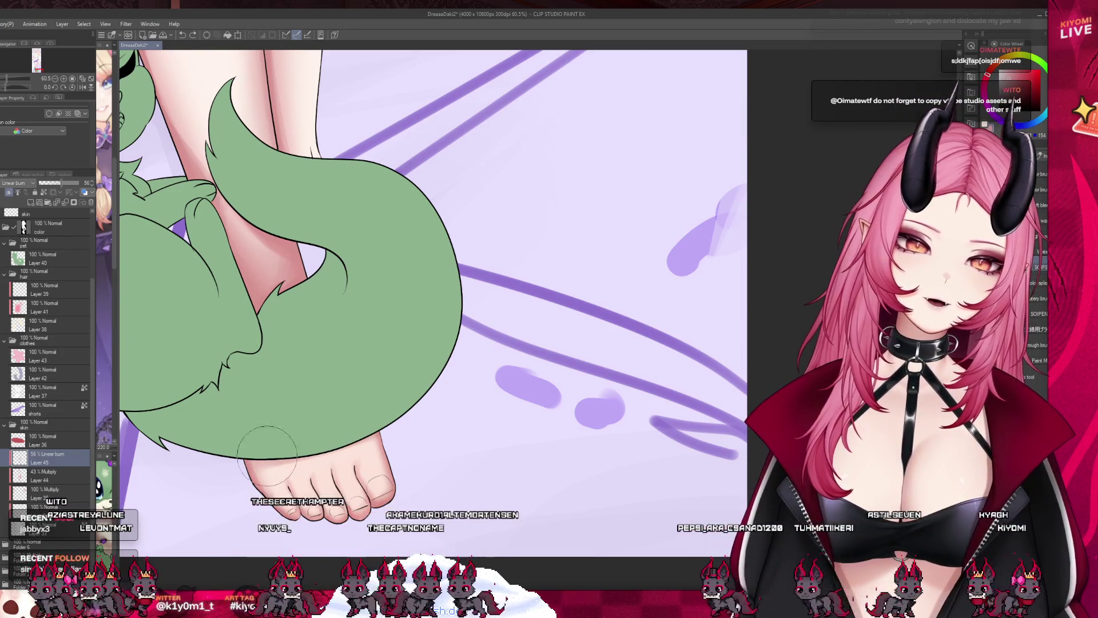
pyautogui.scroll(2, 343, 518)
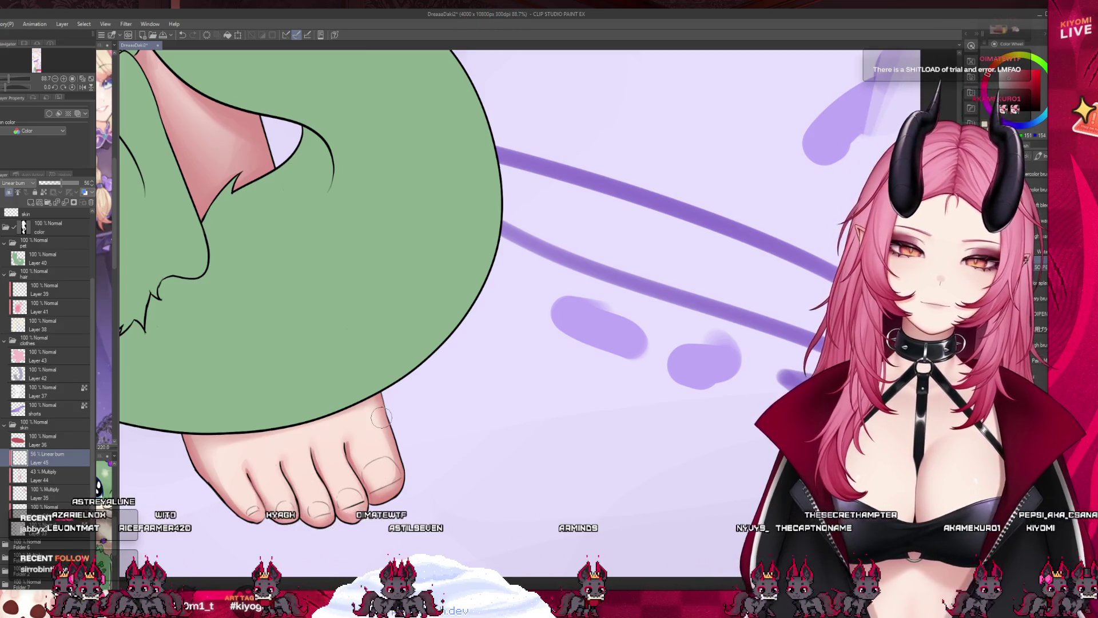
pyautogui.scroll(-8, 348, 402)
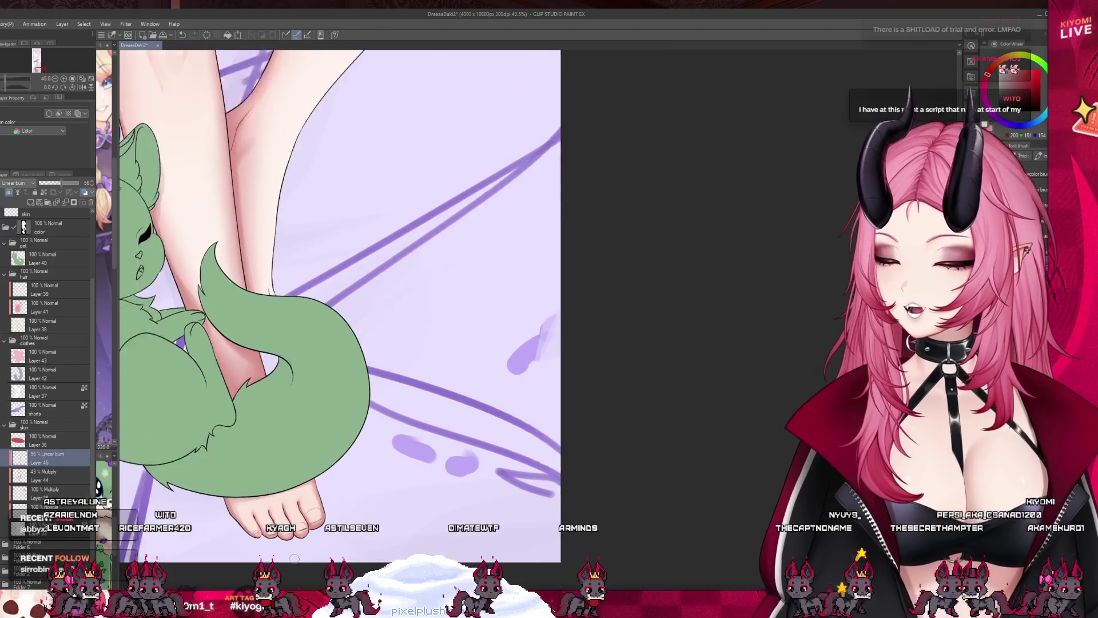
# Review the thighs, switch to decoration brushes, and create the new 5000 x 10000 canvas Illustration2
pyautogui.scroll(-2, 402, 523)
pyautogui.scroll(2, 393, 258)
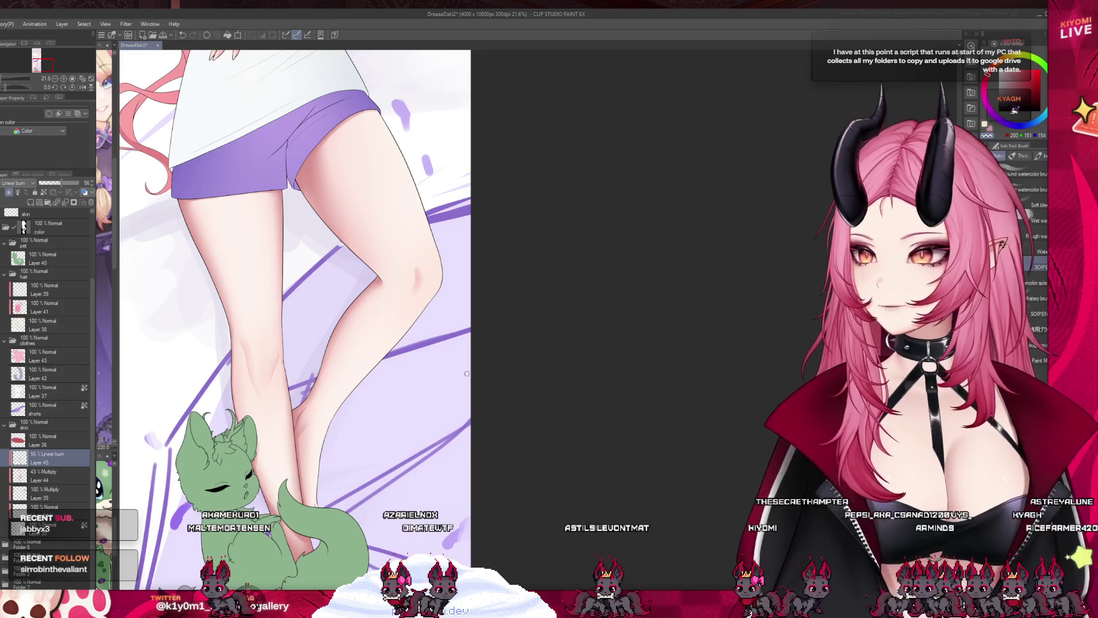
pyautogui.scroll(2, 365, 290)
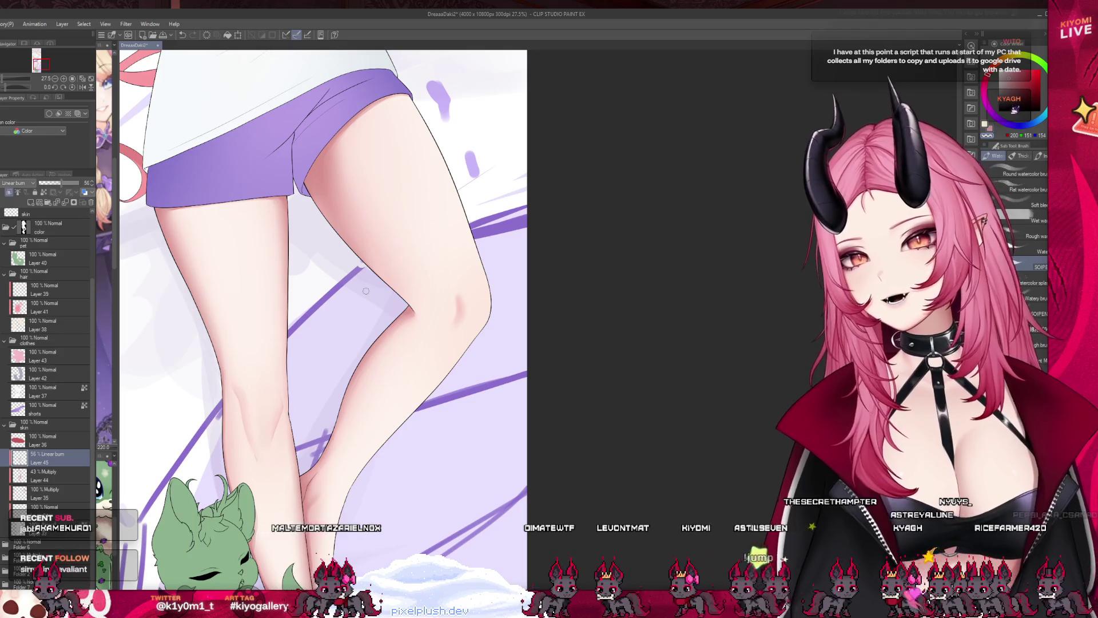
pyautogui.scroll(5, 366, 291)
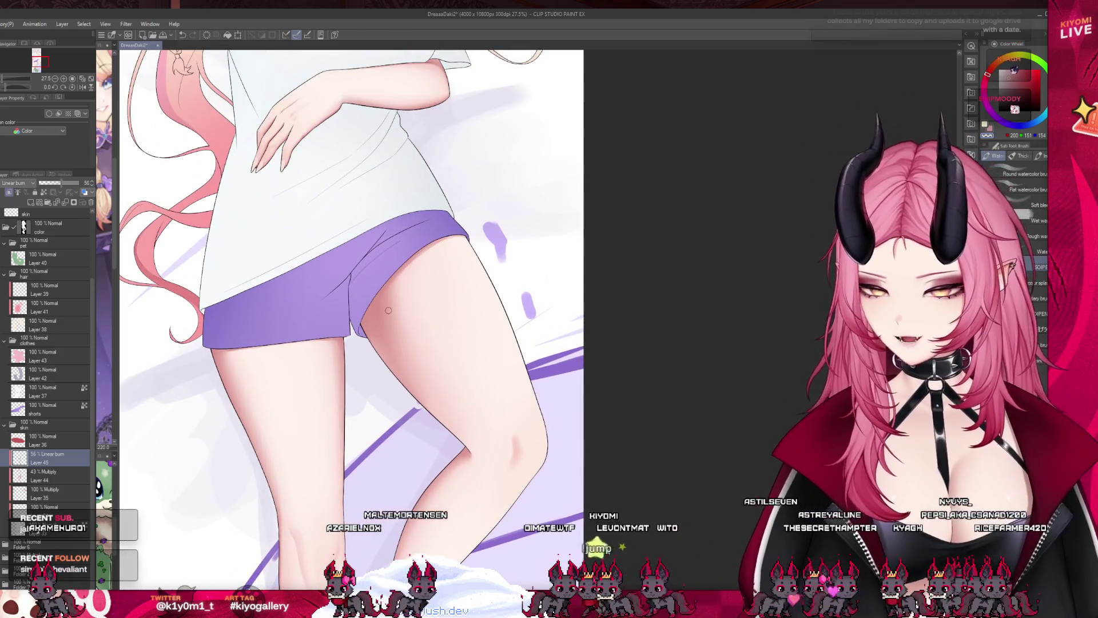
pyautogui.press('b')
pyautogui.press('b')
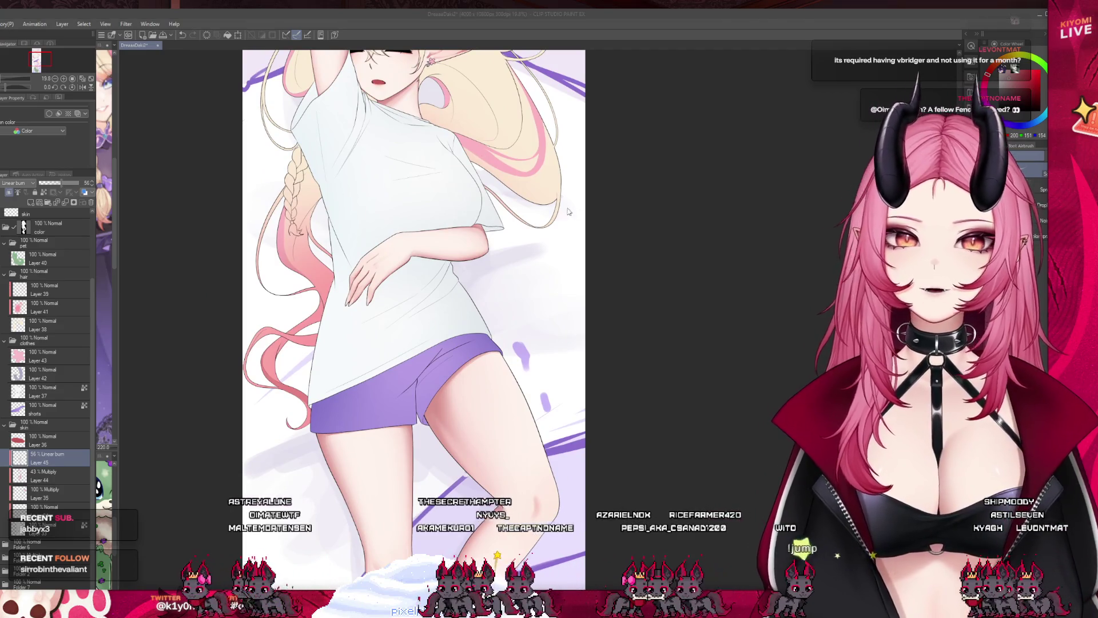
pyautogui.press('Return')
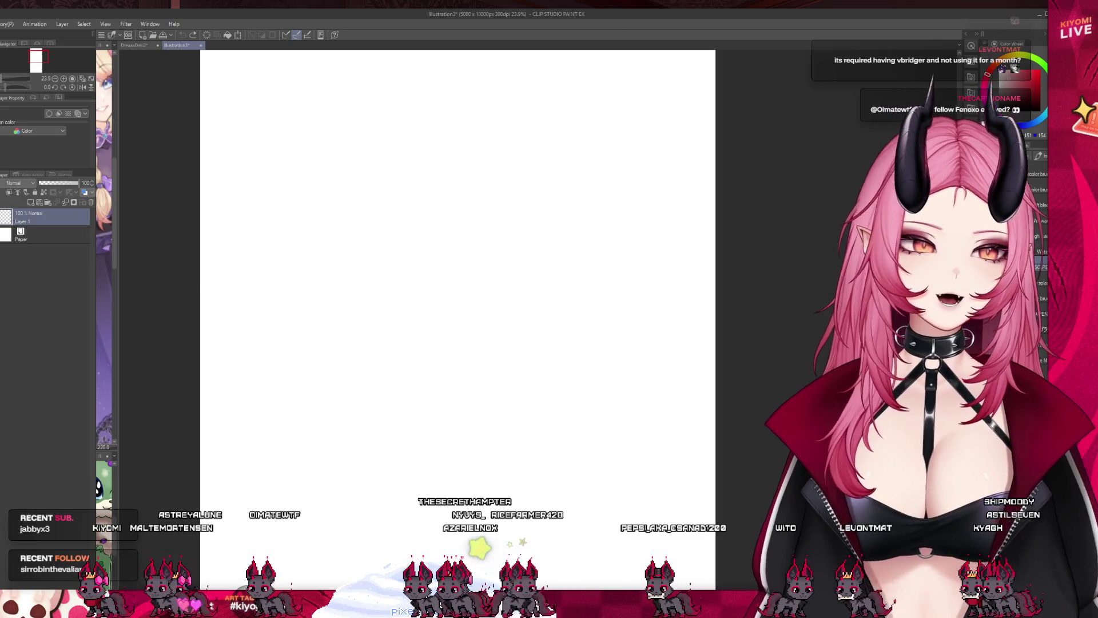
# Handwrite OBS, VTube studio, Vbridger, Mix it up, Streamavatars and T.I.T.S, undoing a stray bracket
pyautogui.moveTo(280, 164); pyautogui.dragTo(302, 169)
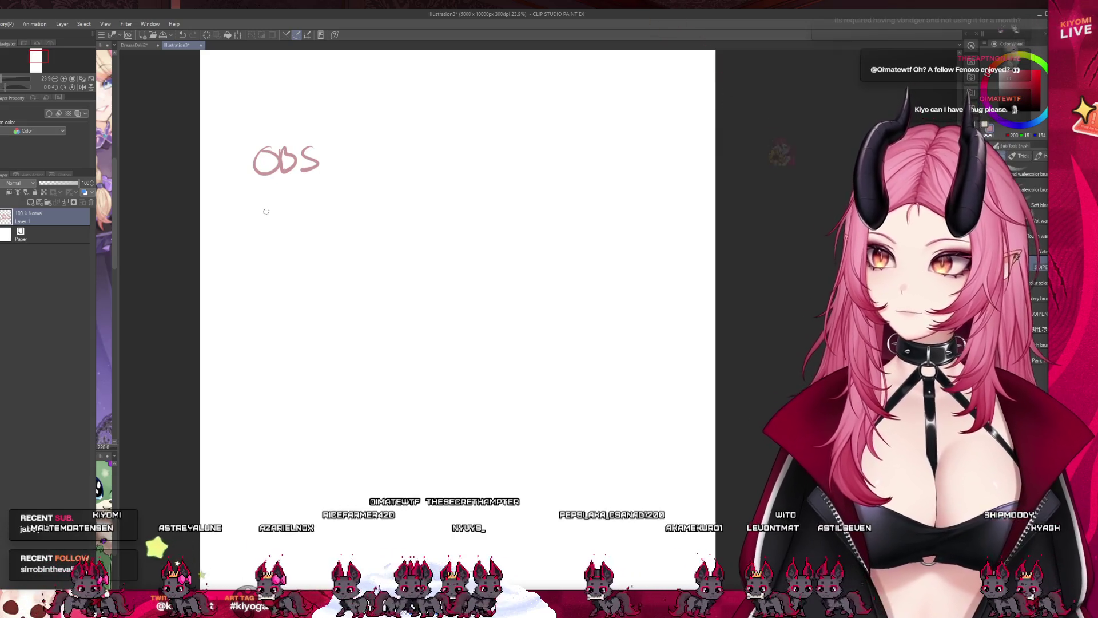
pyautogui.moveTo(248, 200)
pyautogui.mouseDown()
pyautogui.moveTo(259, 200)
pyautogui.moveTo(271, 229)
pyautogui.mouseUp()
pyautogui.moveTo(262, 202); pyautogui.dragTo(282, 202)
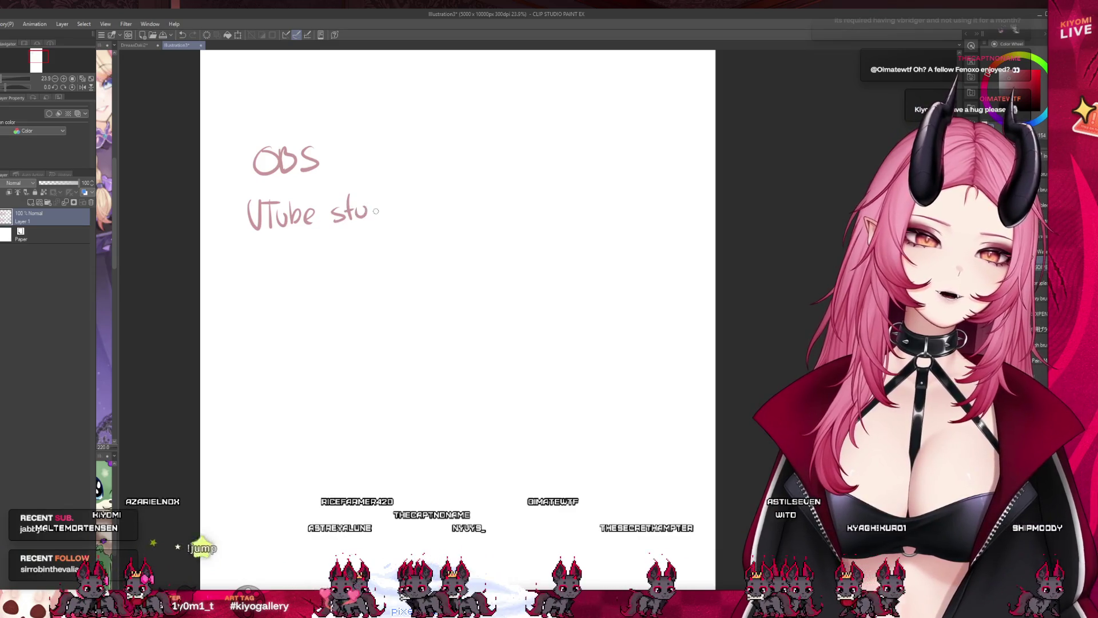
pyautogui.moveTo(279, 251); pyautogui.dragTo(282, 284)
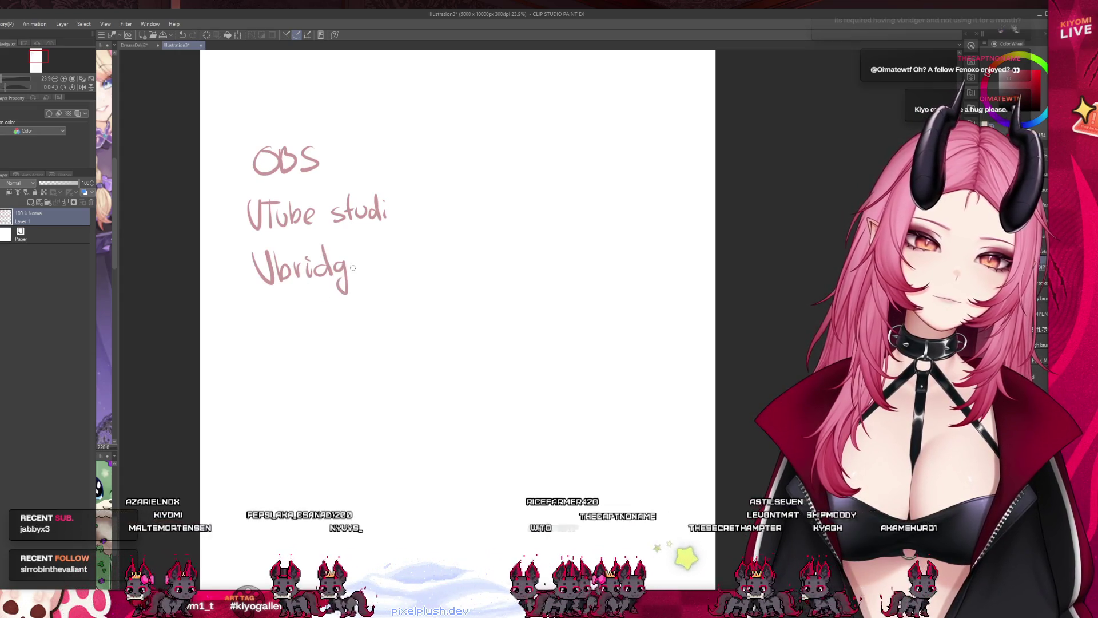
pyautogui.moveTo(386, 166); pyautogui.dragTo(424, 283)
pyautogui.hotkey('ctrl', 'z')
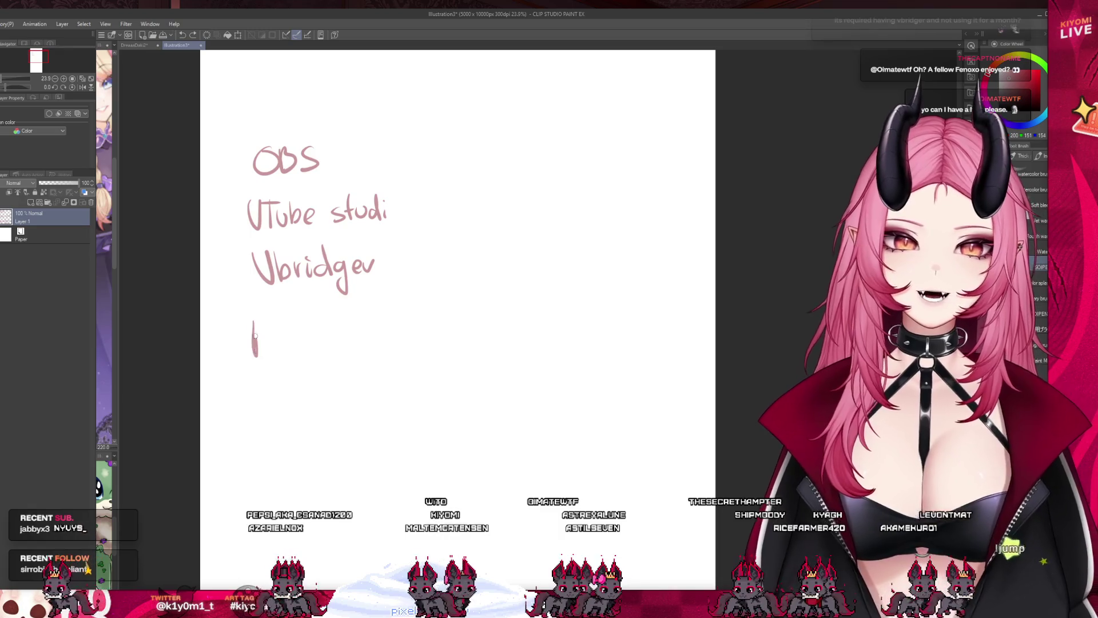
pyautogui.moveTo(284, 337); pyautogui.dragTo(300, 357)
pyautogui.moveTo(327, 346); pyautogui.dragTo(328, 359)
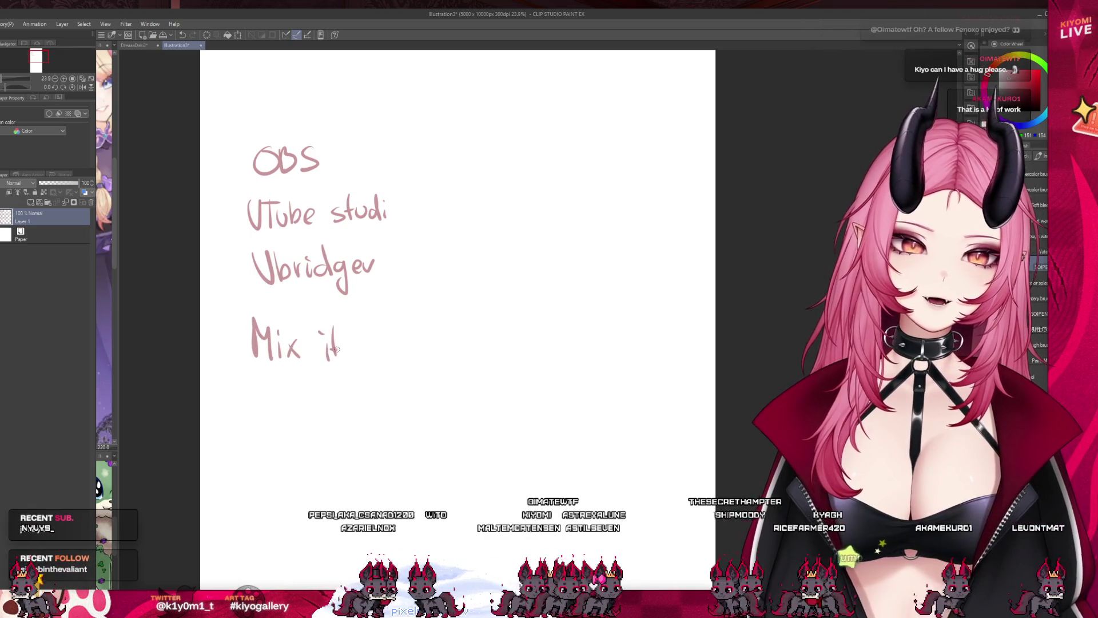
pyautogui.moveTo(371, 330); pyautogui.dragTo(376, 337)
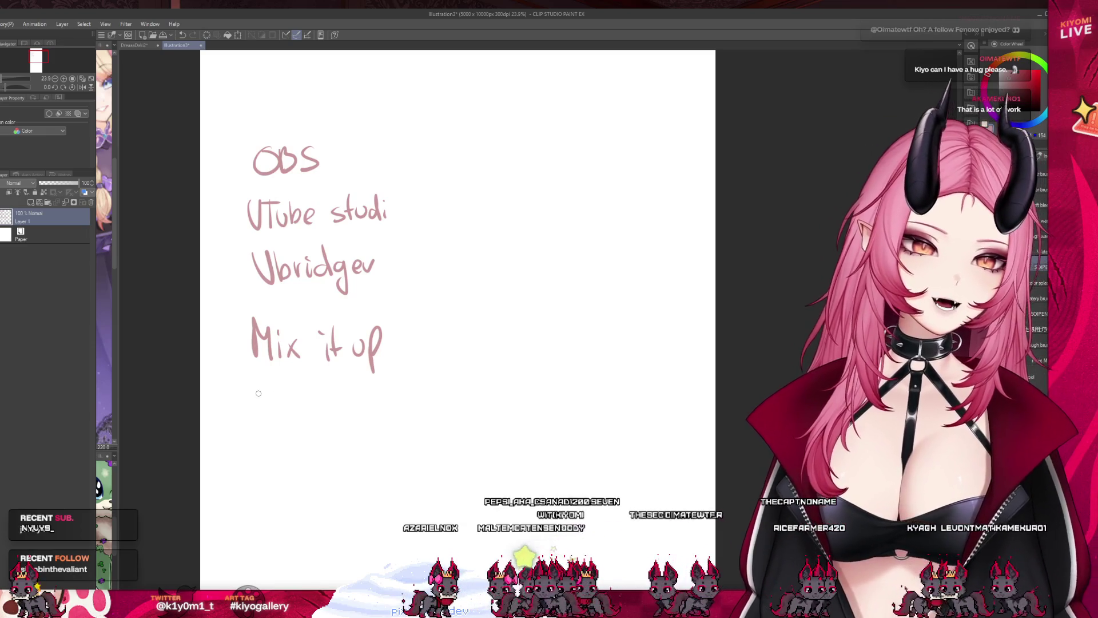
pyautogui.moveTo(269, 397)
pyautogui.mouseDown()
pyautogui.moveTo(237, 432)
pyautogui.moveTo(390, 427)
pyautogui.moveTo(446, 407)
pyautogui.mouseUp()
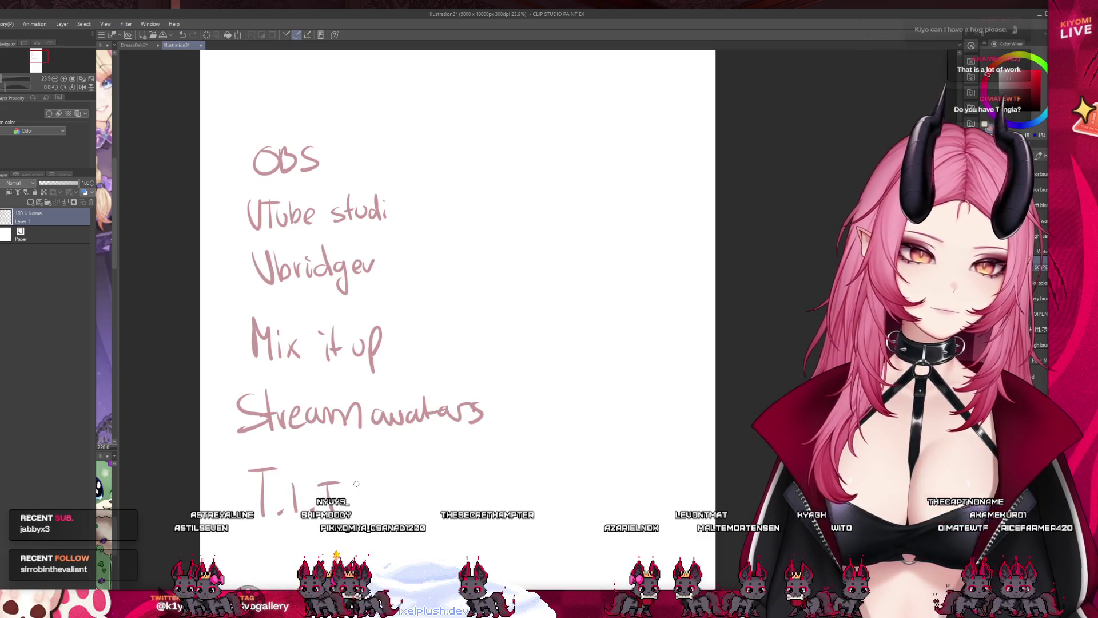
pyautogui.moveTo(375, 483); pyautogui.dragTo(362, 507)
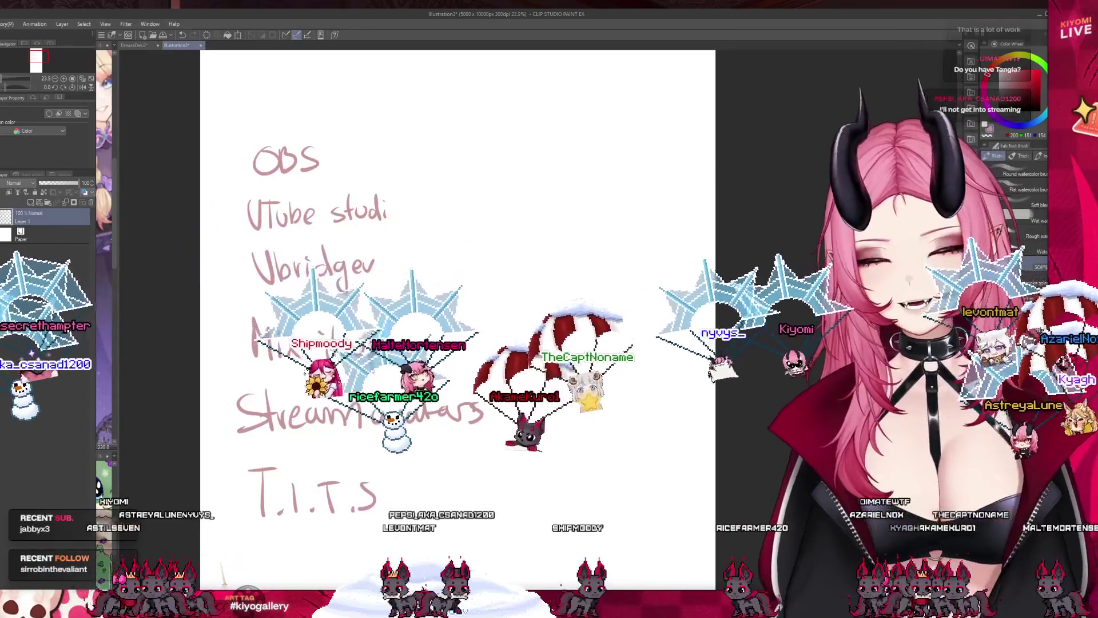
# Underline the T.I.T.S entry and handwrite '+ Game' beneath it
pyautogui.scroll(-2, 340, 293)
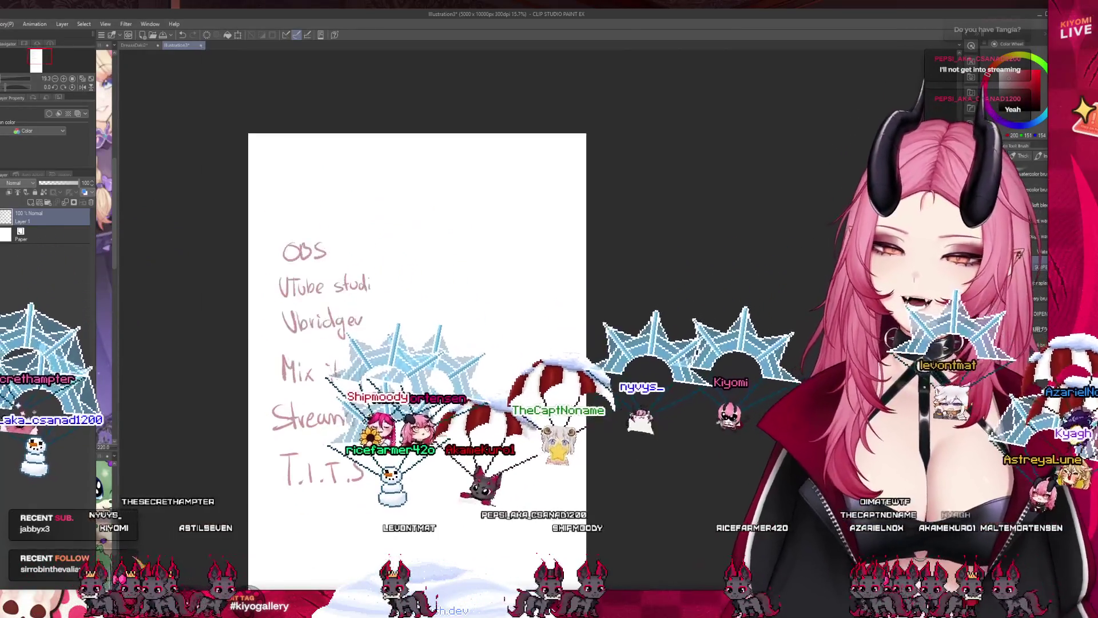
pyautogui.scroll(1, 419, 595)
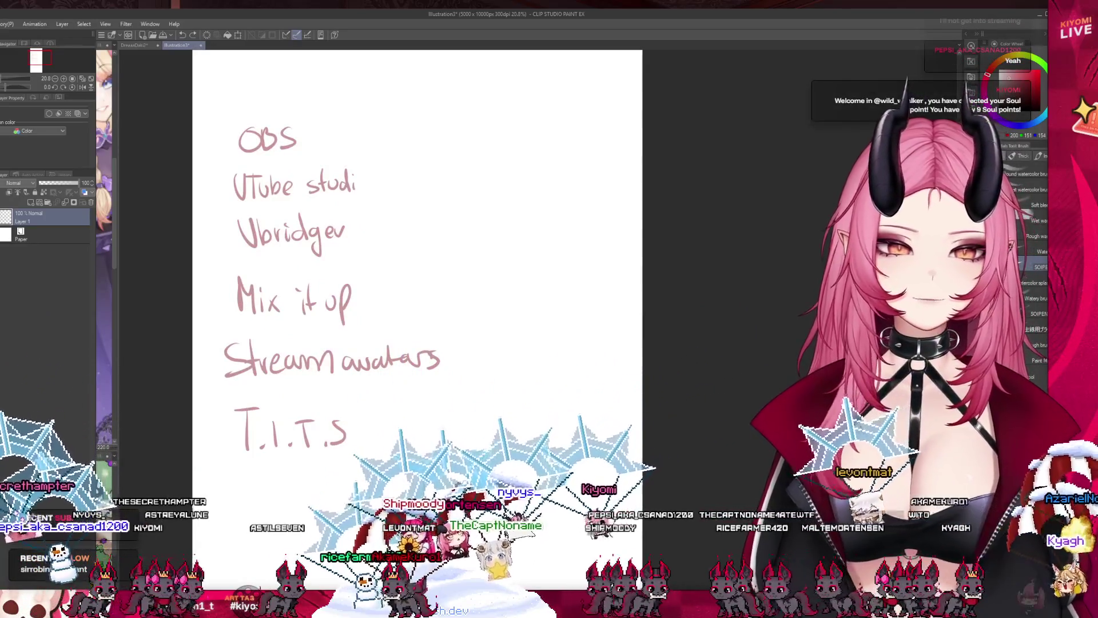
pyautogui.moveTo(422, 492)
pyautogui.mouseDown()
pyautogui.moveTo(480, 492)
pyautogui.moveTo(443, 474)
pyautogui.mouseUp()
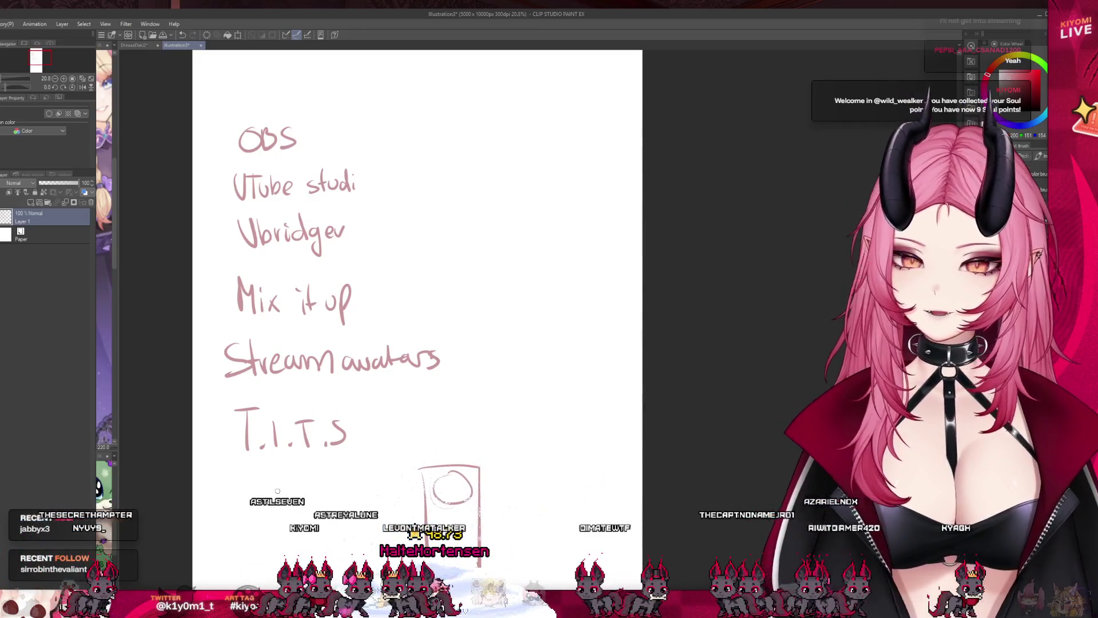
pyautogui.moveTo(212, 481); pyautogui.dragTo(379, 465)
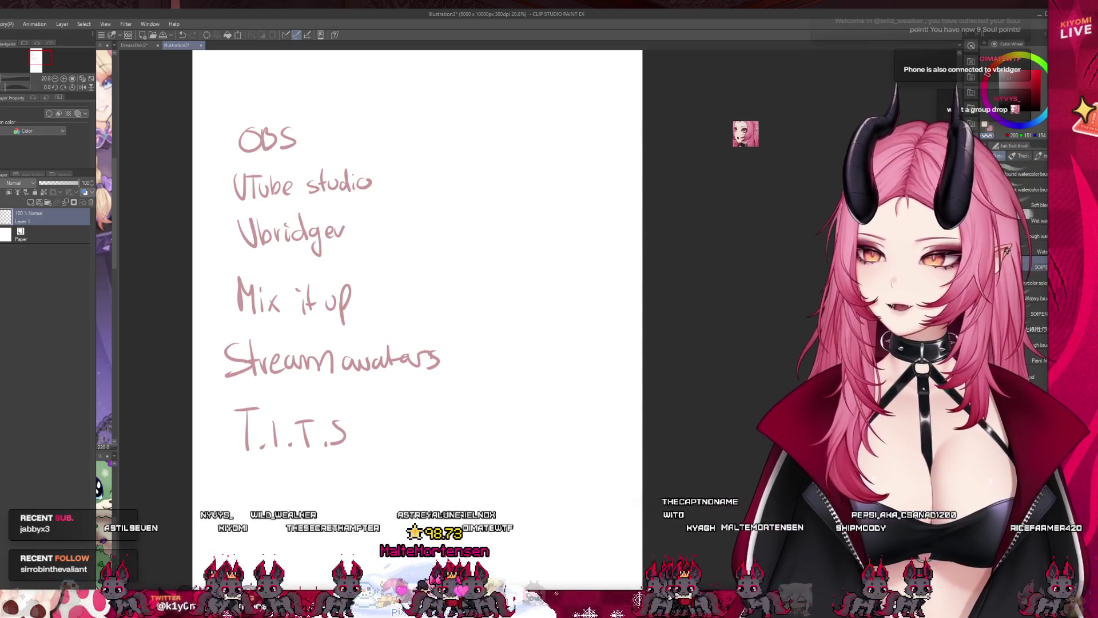
pyautogui.moveTo(204, 473); pyautogui.dragTo(434, 458)
pyautogui.moveTo(227, 491)
pyautogui.mouseDown()
pyautogui.moveTo(232, 514)
pyautogui.moveTo(252, 497)
pyautogui.mouseUp()
pyautogui.moveTo(289, 487)
pyautogui.mouseDown()
pyautogui.moveTo(262, 503)
pyautogui.moveTo(435, 511)
pyautogui.moveTo(452, 493)
pyautogui.moveTo(456, 510)
pyautogui.moveTo(476, 484)
pyautogui.mouseUp()
# Leave the Illustration3 list tab and return to the DreaaaDaki2 elf girl canvas
pyautogui.scroll(-4, 510, 458)
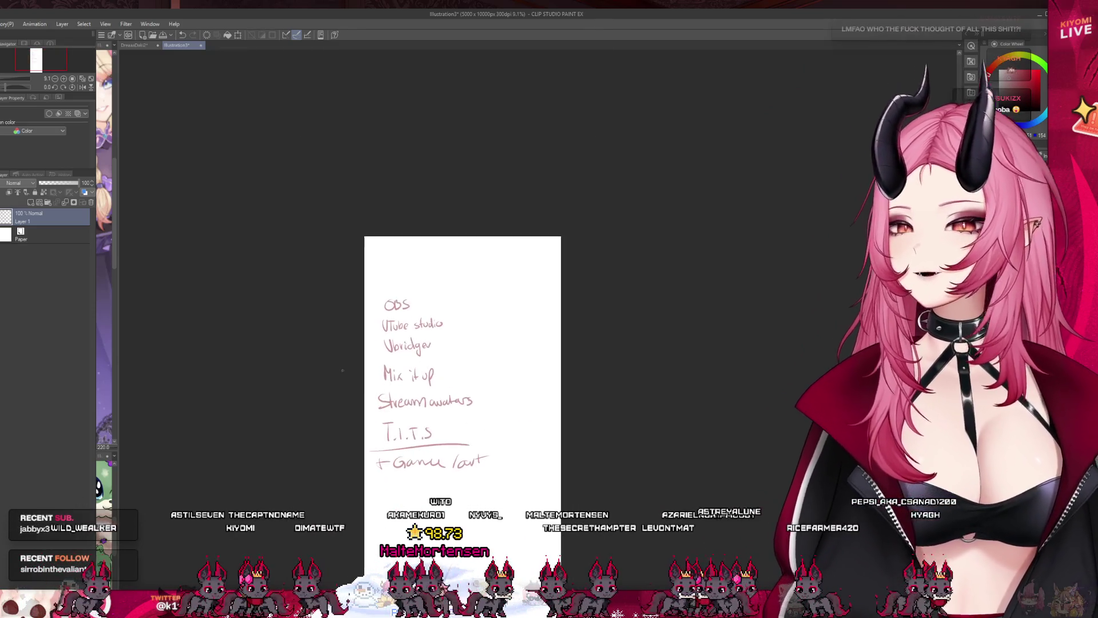
pyautogui.scroll(2, 451, 391)
pyautogui.scroll(2, 452, 390)
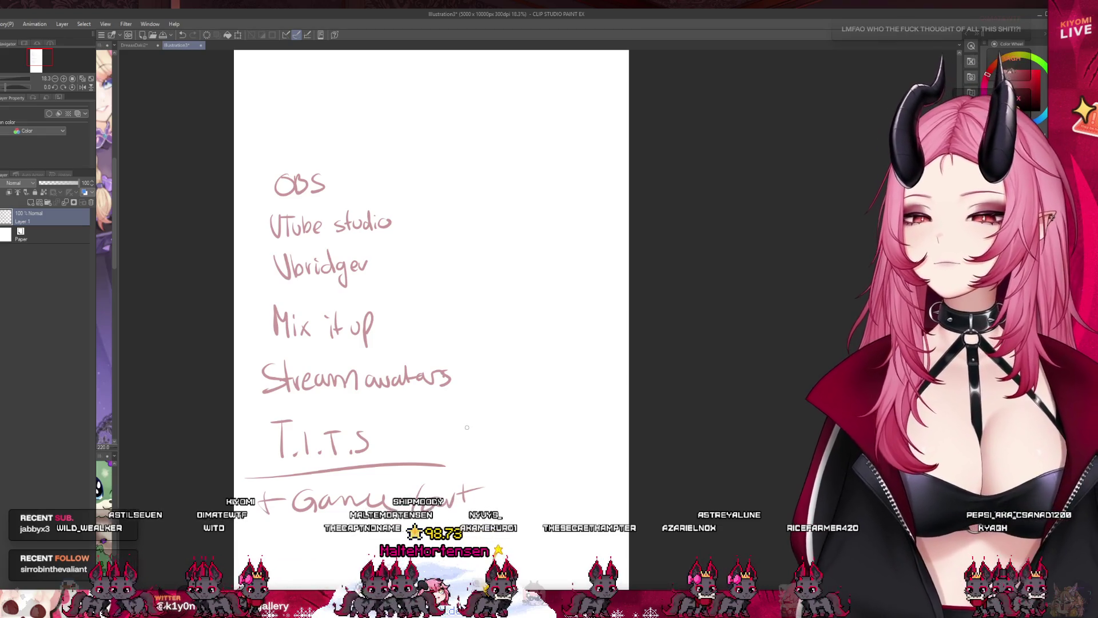
pyautogui.hotkey('ctrl', 'Tab')
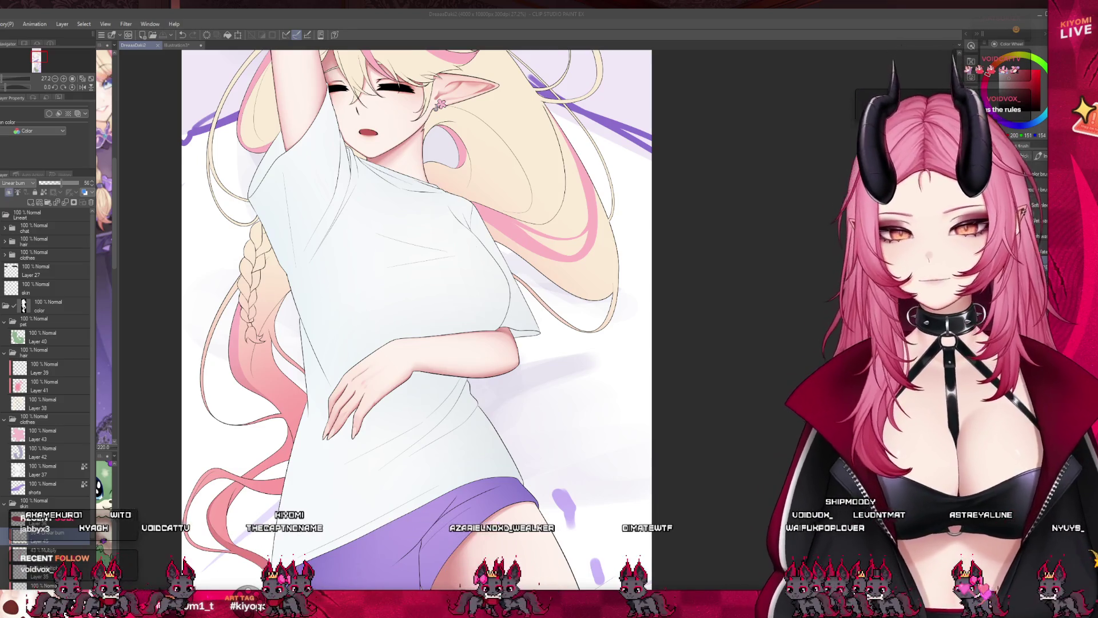
# Zoom to the hand, undo the last small stroke there, and zoom back out to the legs
pyautogui.scroll(-2, 416, 286)
pyautogui.scroll(4, 343, 228)
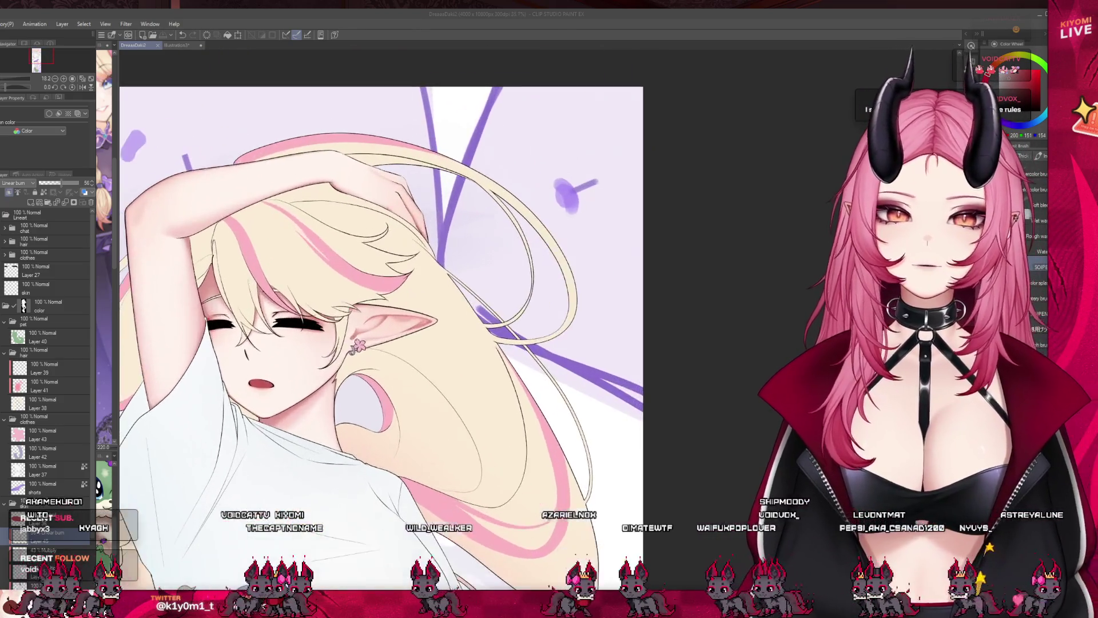
pyautogui.scroll(2, 378, 332)
pyautogui.scroll(4, 543, 218)
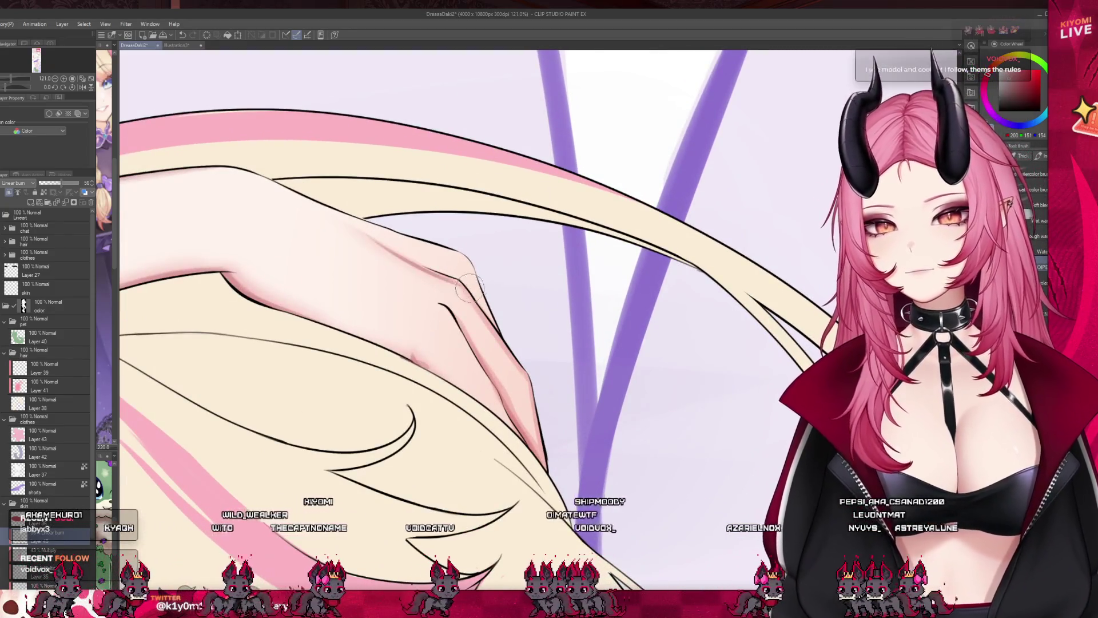
pyautogui.hotkey('ctrl', 'z')
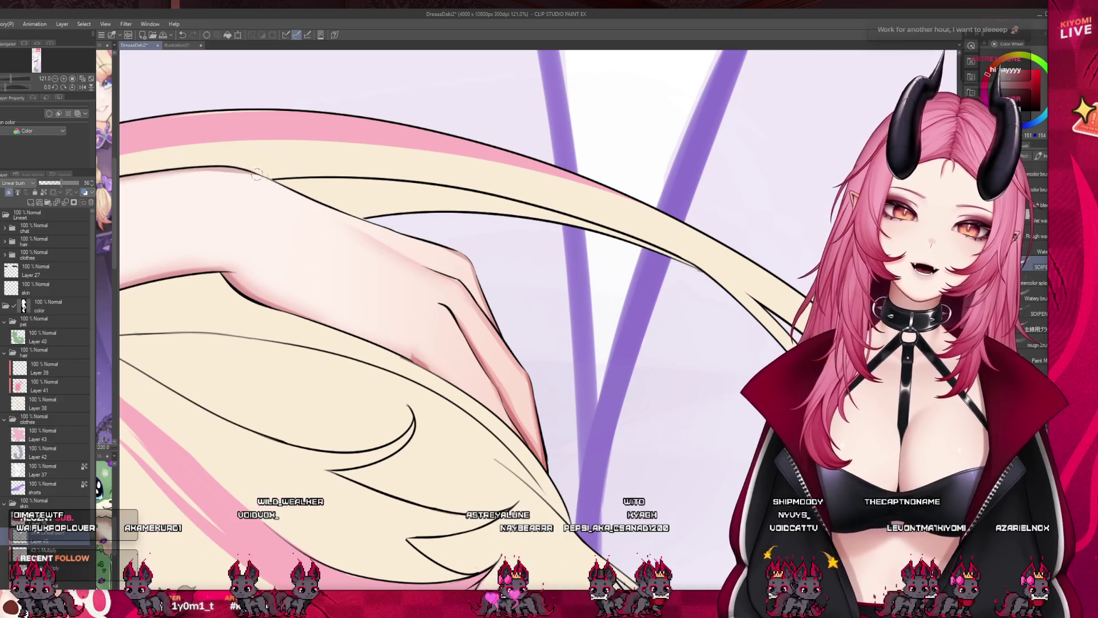
pyautogui.scroll(-5, 295, 169)
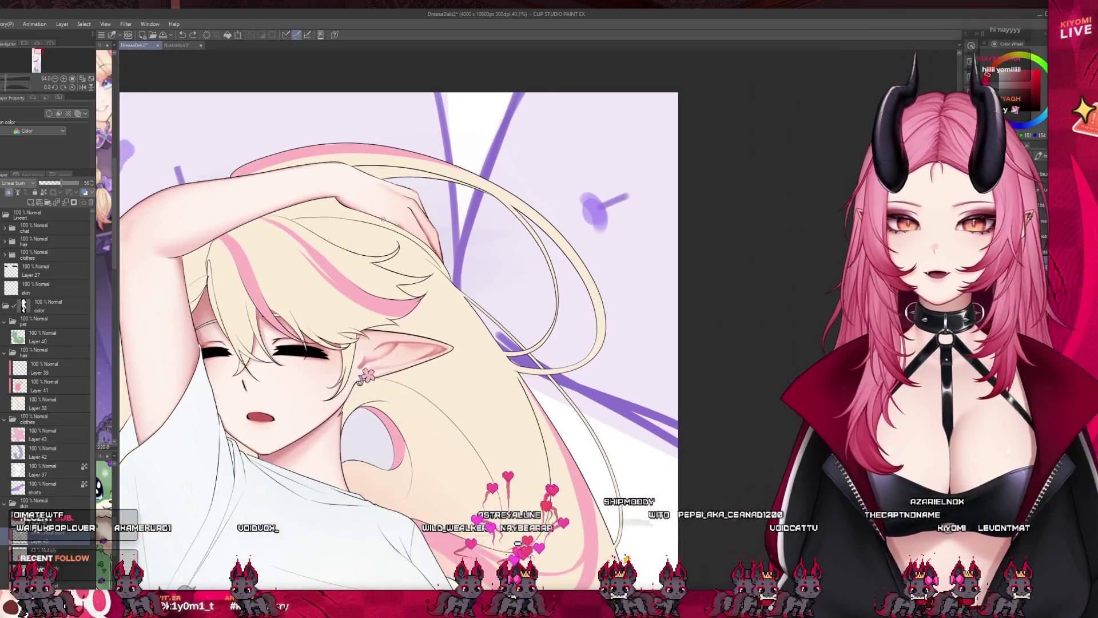
pyautogui.scroll(3, 344, 423)
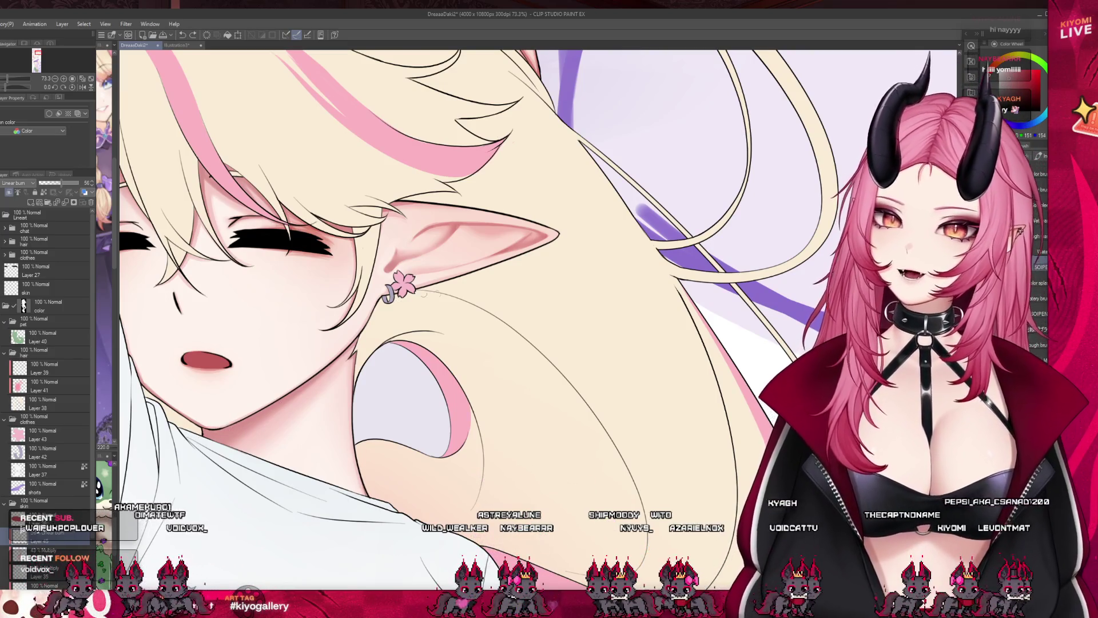
pyautogui.scroll(-6, 261, 204)
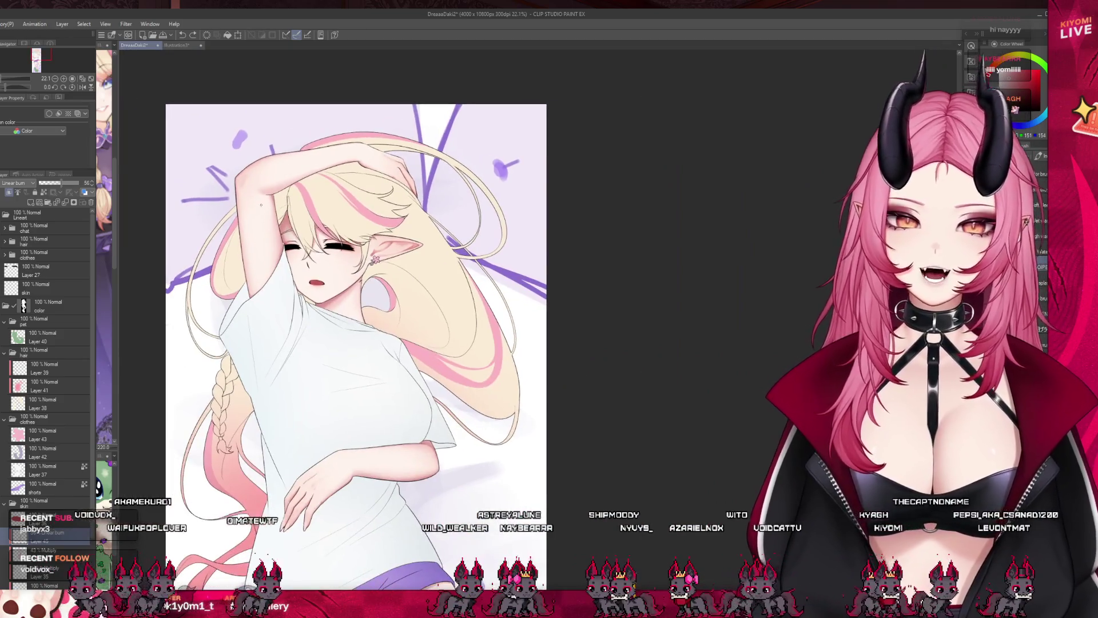
pyautogui.scroll(-2, 260, 204)
pyautogui.scroll(3, 286, 172)
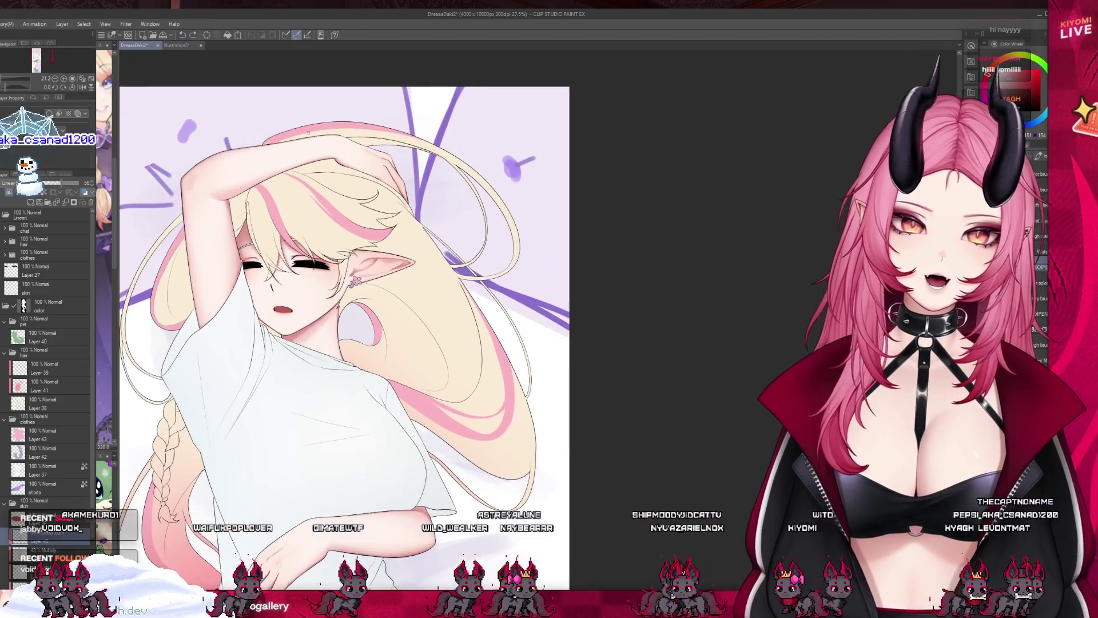
pyautogui.scroll(-4, 314, 225)
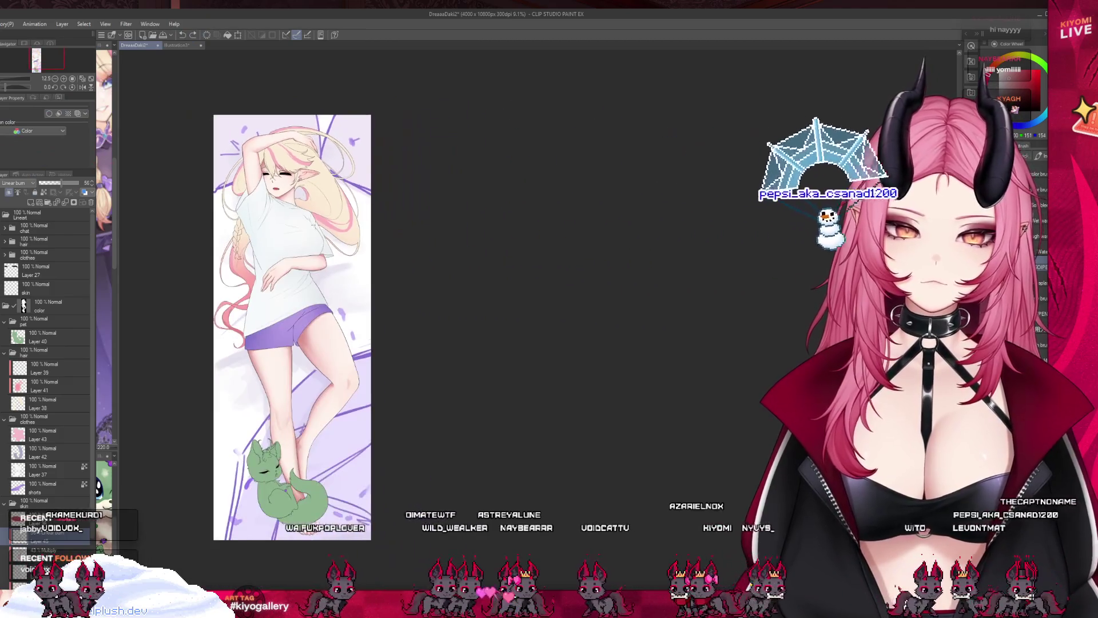
pyautogui.scroll(4, 309, 358)
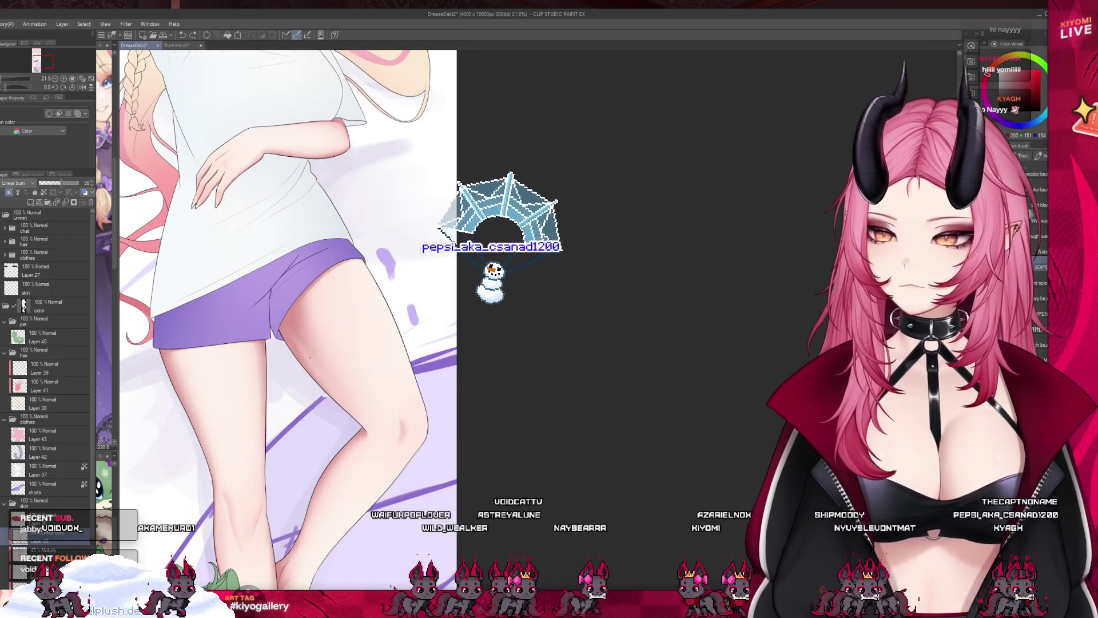
pyautogui.press('j')
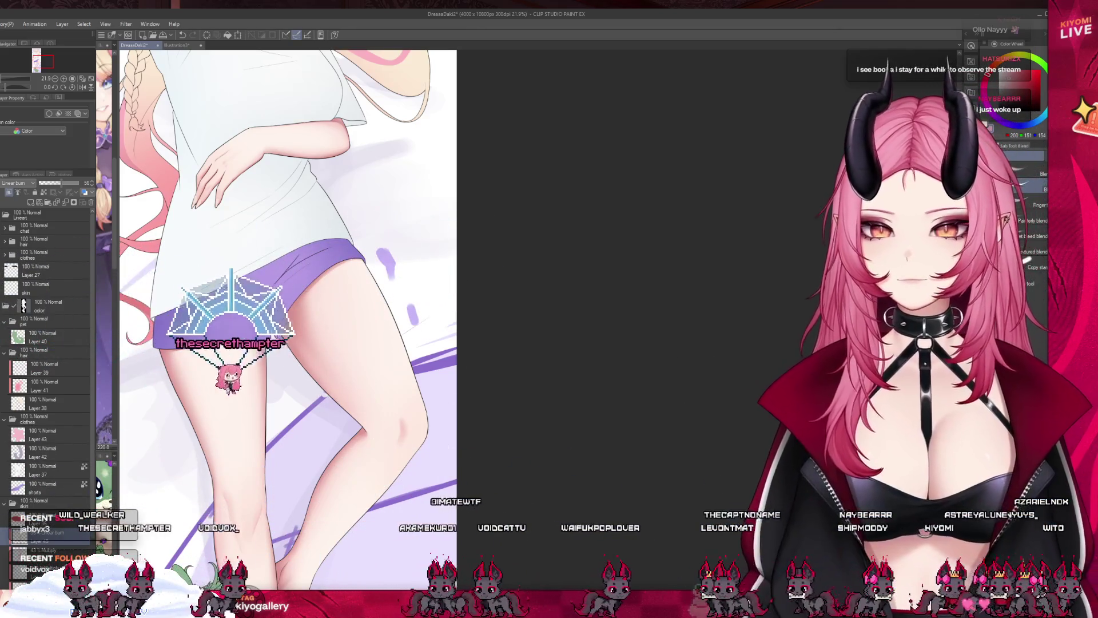
pyautogui.press('b')
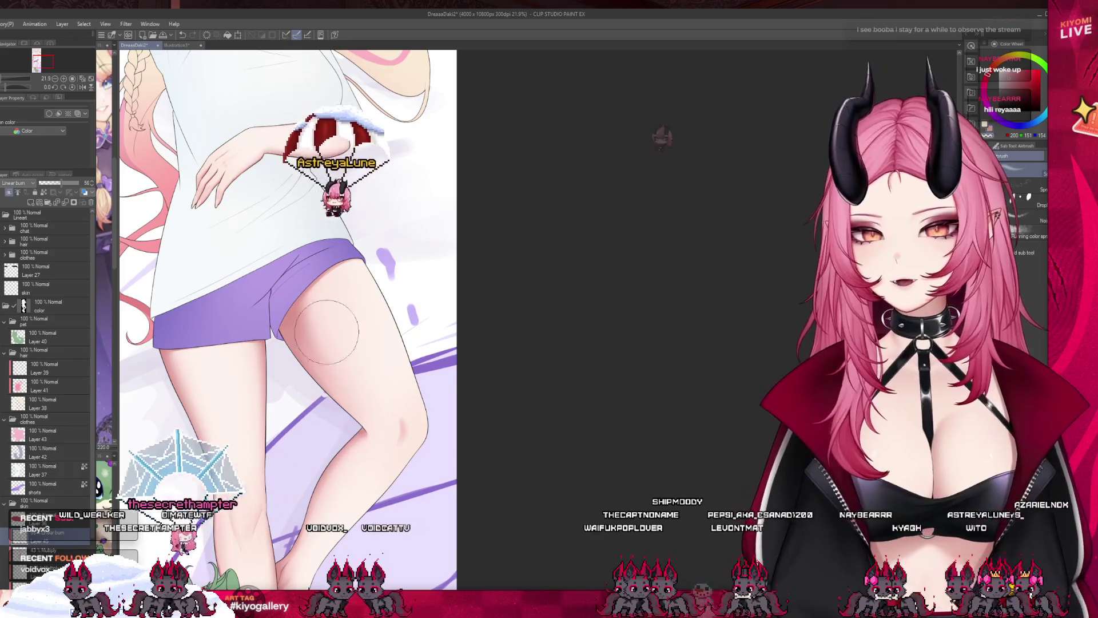
pyautogui.press('b')
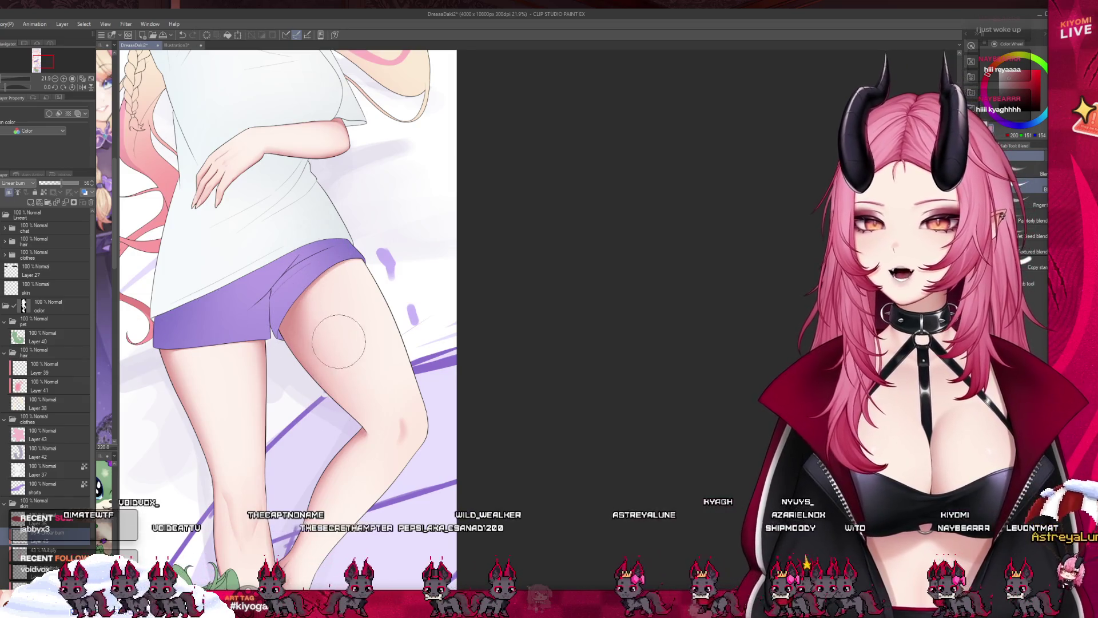
pyautogui.scroll(-1, 338, 342)
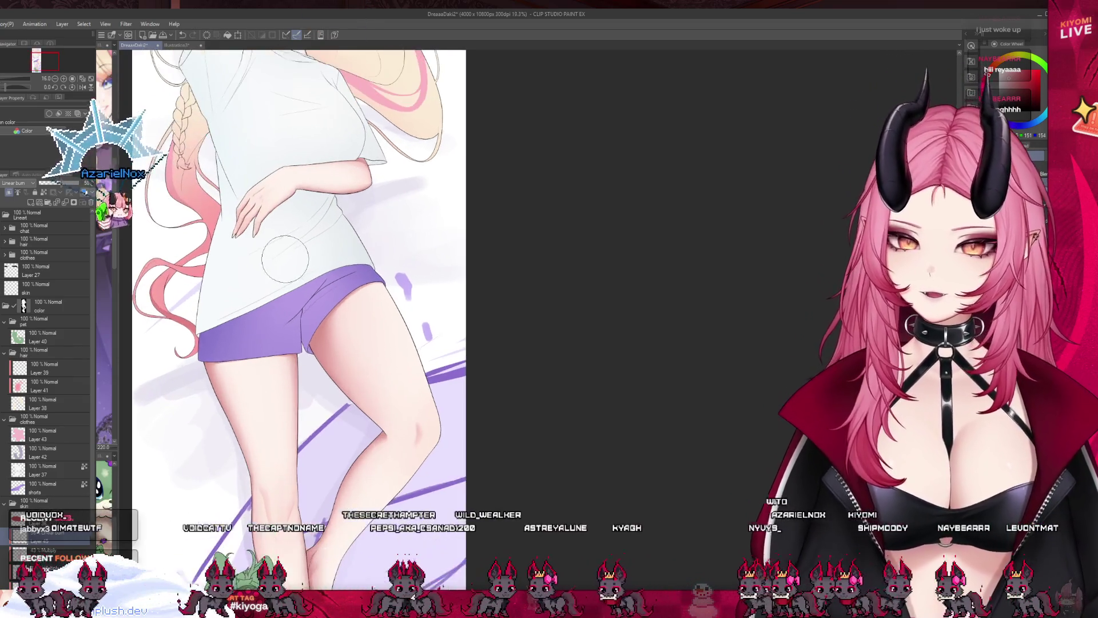
pyautogui.scroll(1, 285, 259)
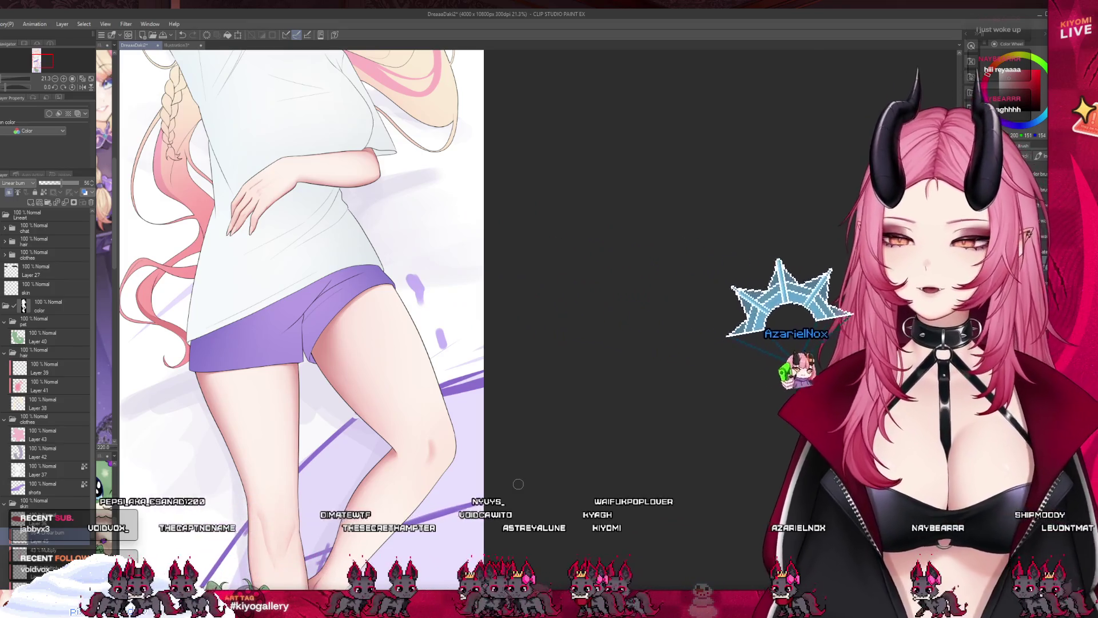
pyautogui.scroll(-3, 343, 458)
pyautogui.scroll(3, 338, 454)
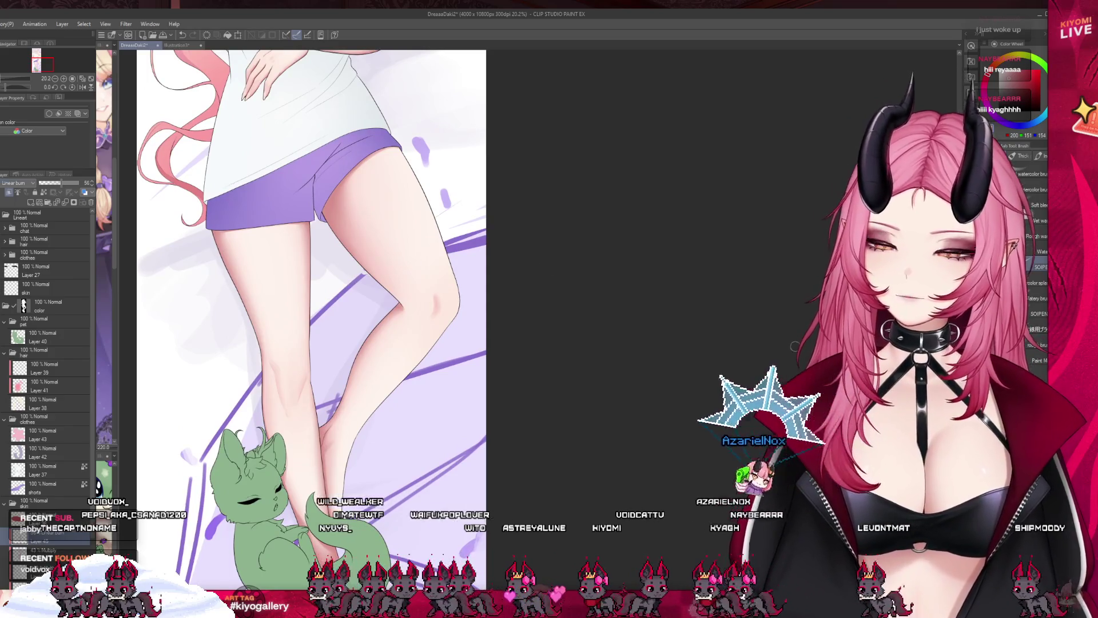
# Select the Blend sub tool group and zoom in on the shins and toes
pyautogui.press('j')
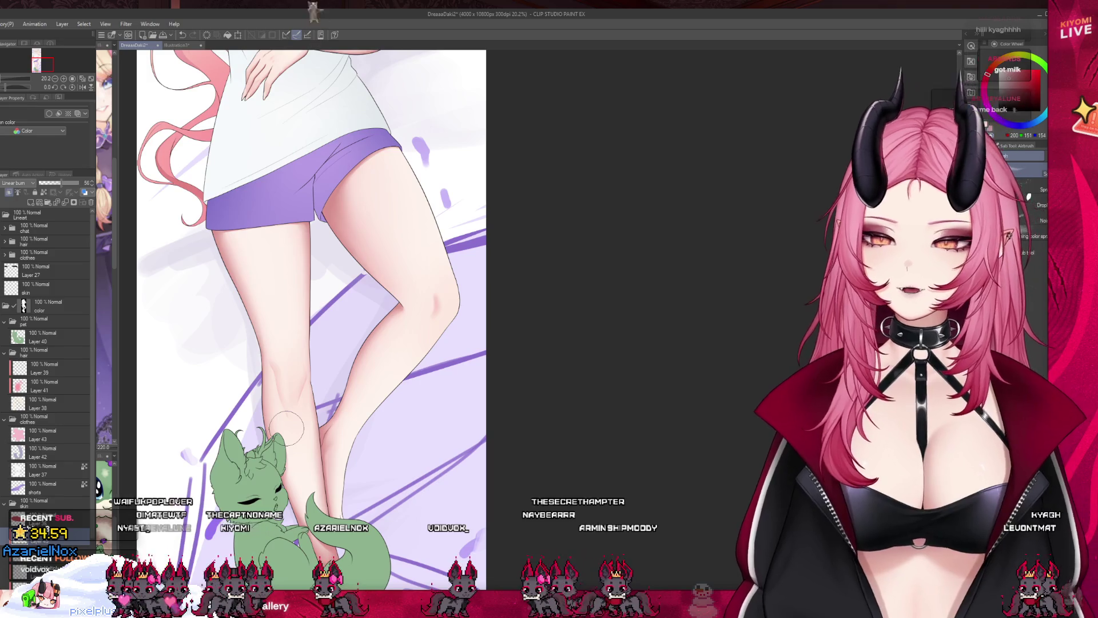
pyautogui.scroll(-2, 278, 290)
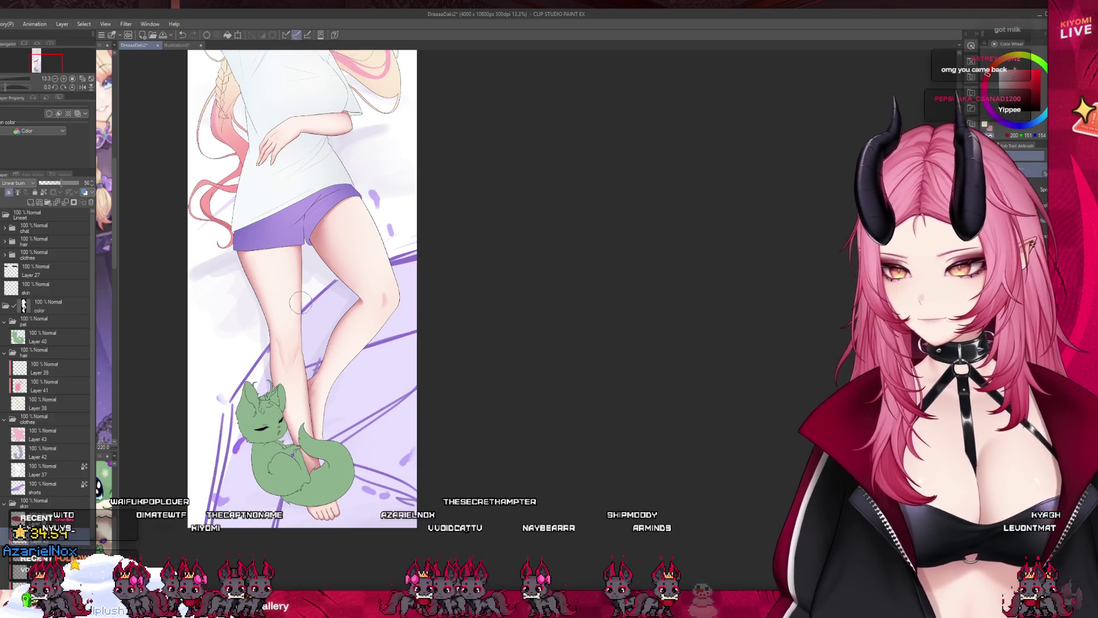
pyautogui.scroll(-2, 368, 421)
pyautogui.scroll(5, 368, 421)
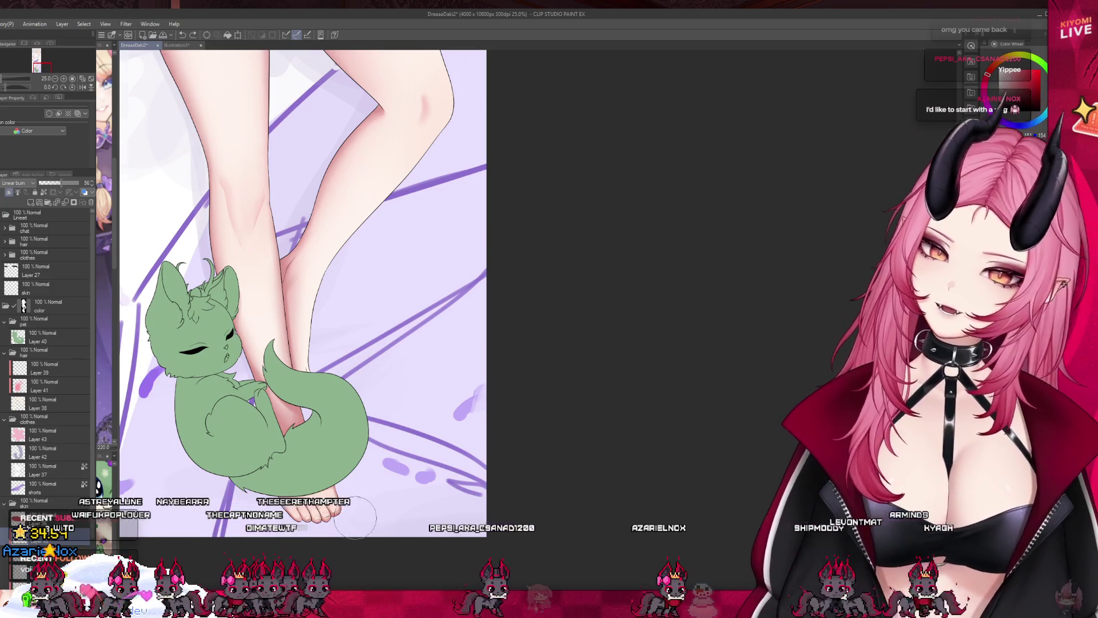
pyautogui.scroll(3, 306, 506)
pyautogui.scroll(4, 306, 507)
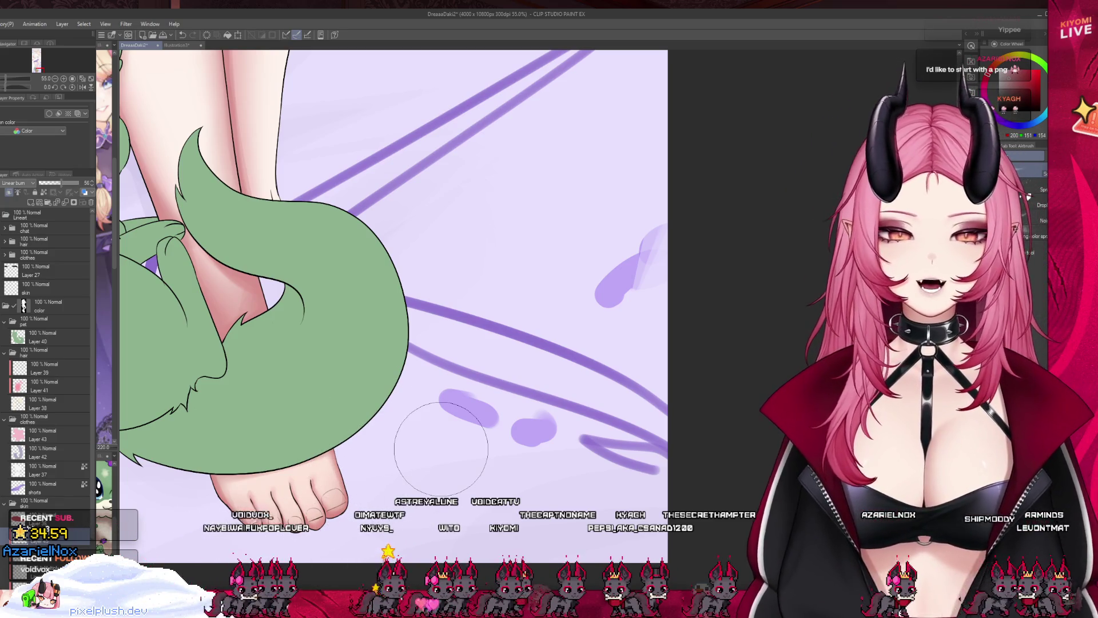
pyautogui.scroll(-2, 437, 511)
pyautogui.scroll(-4, 436, 511)
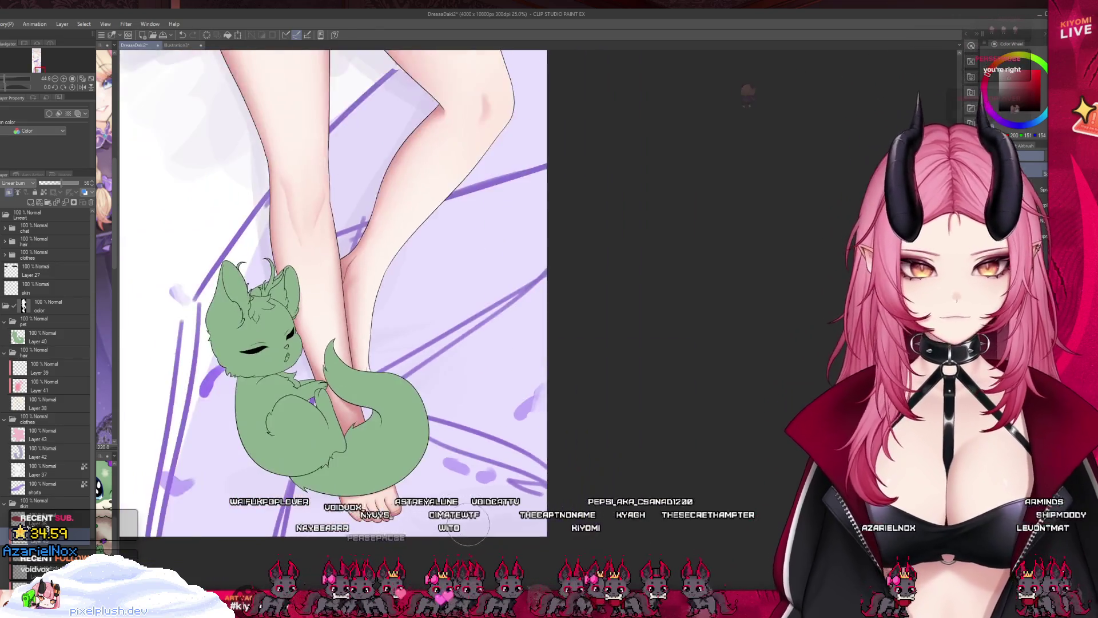
pyautogui.scroll(3, 441, 511)
pyautogui.scroll(2, 444, 511)
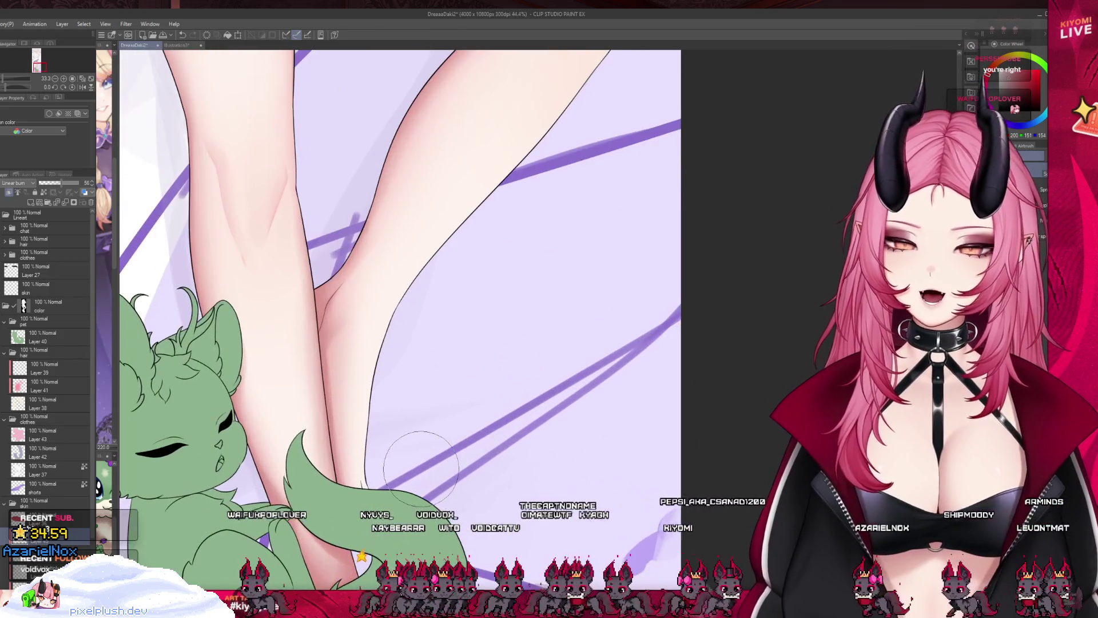
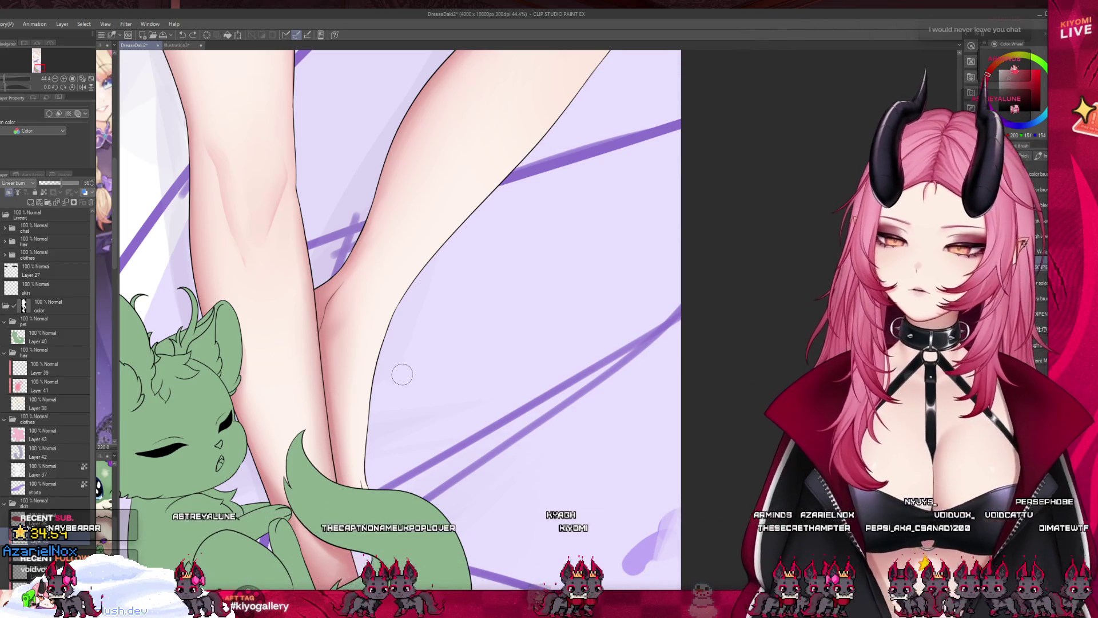
# Try a faint airbrush stroke on the leg, then undo it
pyautogui.scroll(3, 402, 374)
pyautogui.scroll(2, 473, 215)
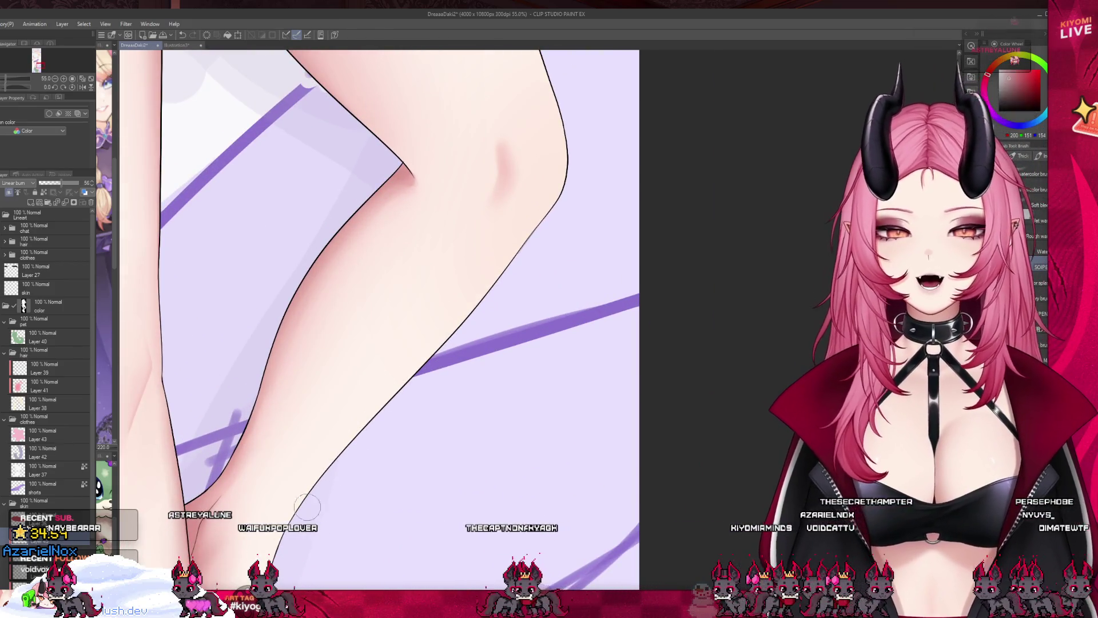
pyautogui.scroll(-6, 347, 453)
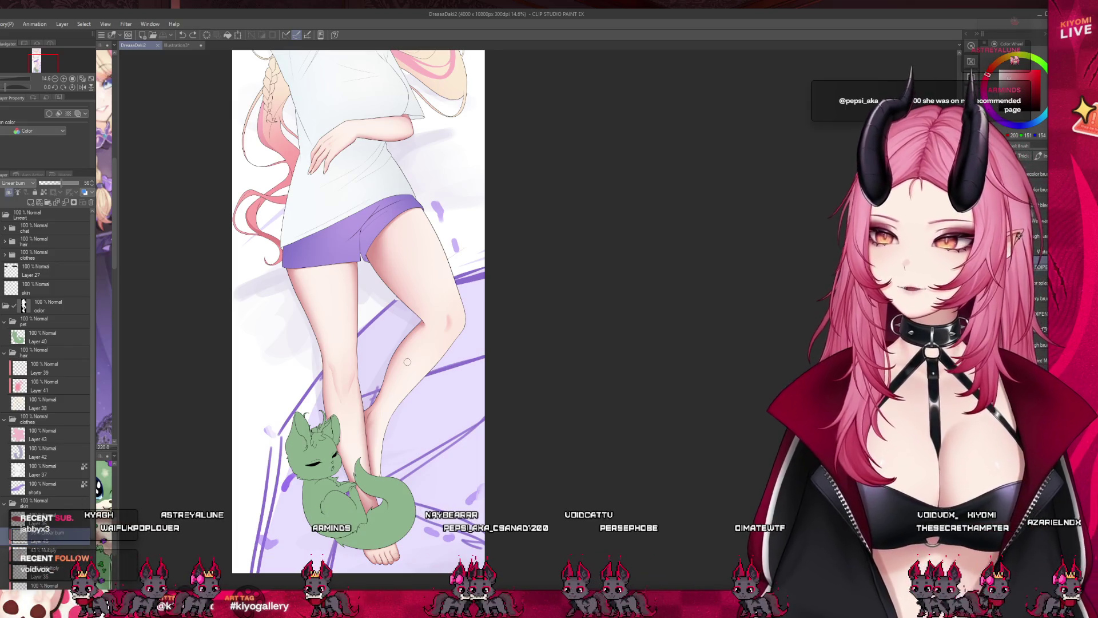
pyautogui.scroll(-2, 394, 445)
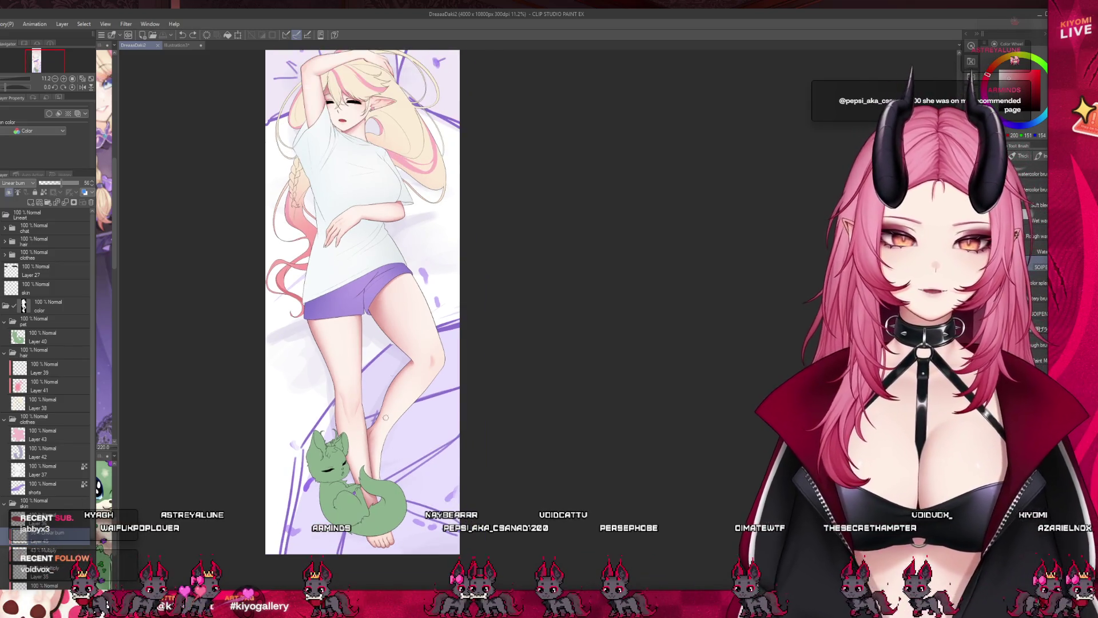
pyautogui.scroll(2, 385, 417)
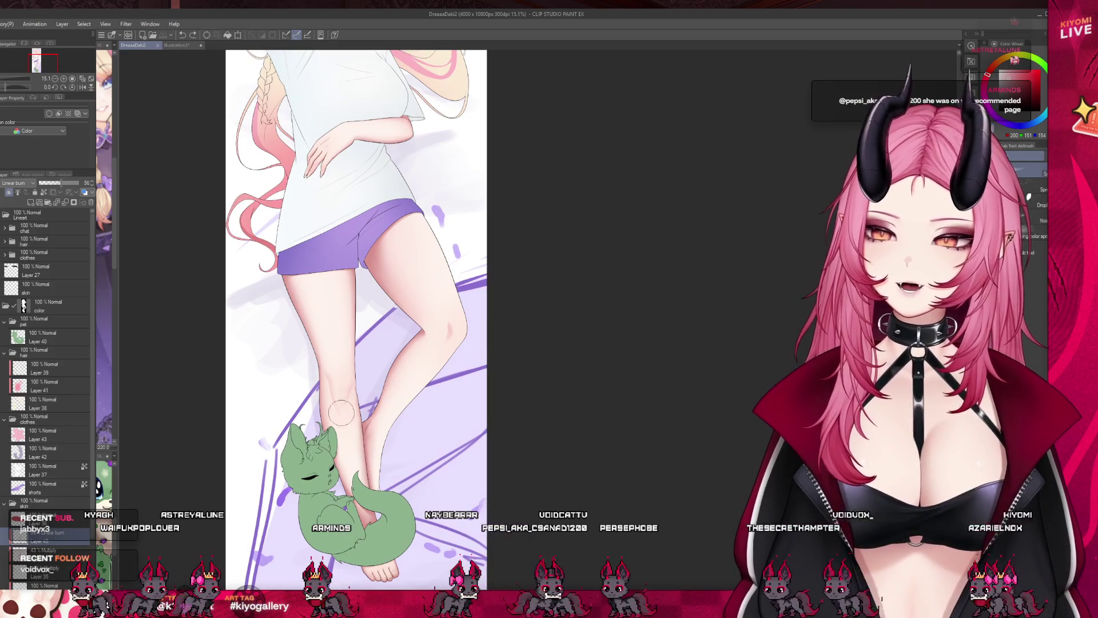
pyautogui.moveTo(341, 413); pyautogui.dragTo(346, 458)
pyautogui.hotkey('ctrl', 'z')
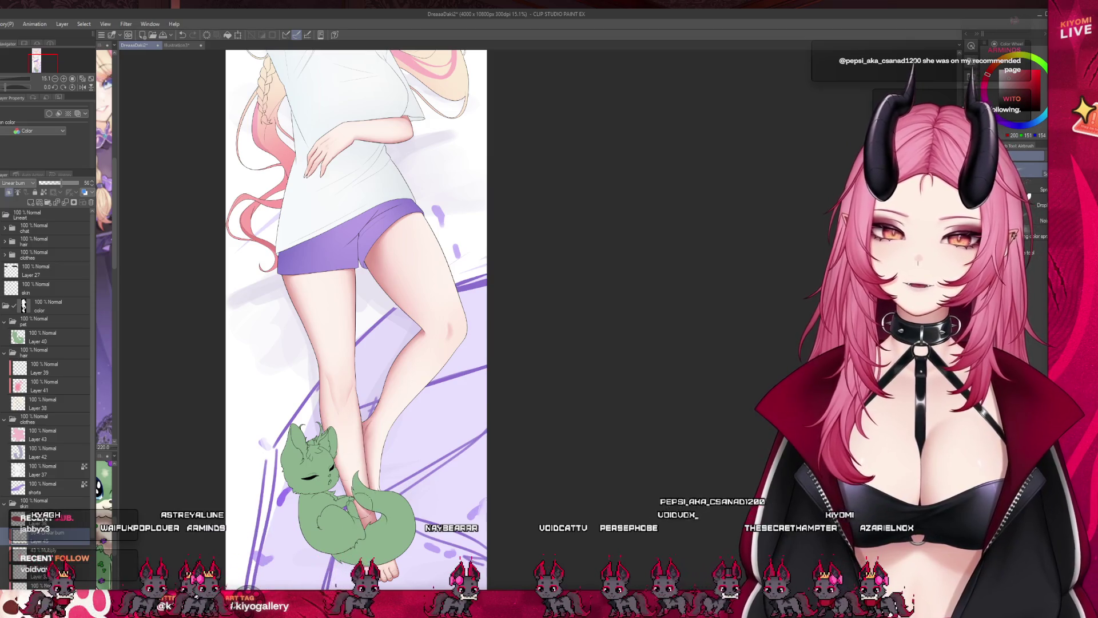
# Enlarge the airbrush size with the ] key
pyautogui.scroll(-3, 470, 504)
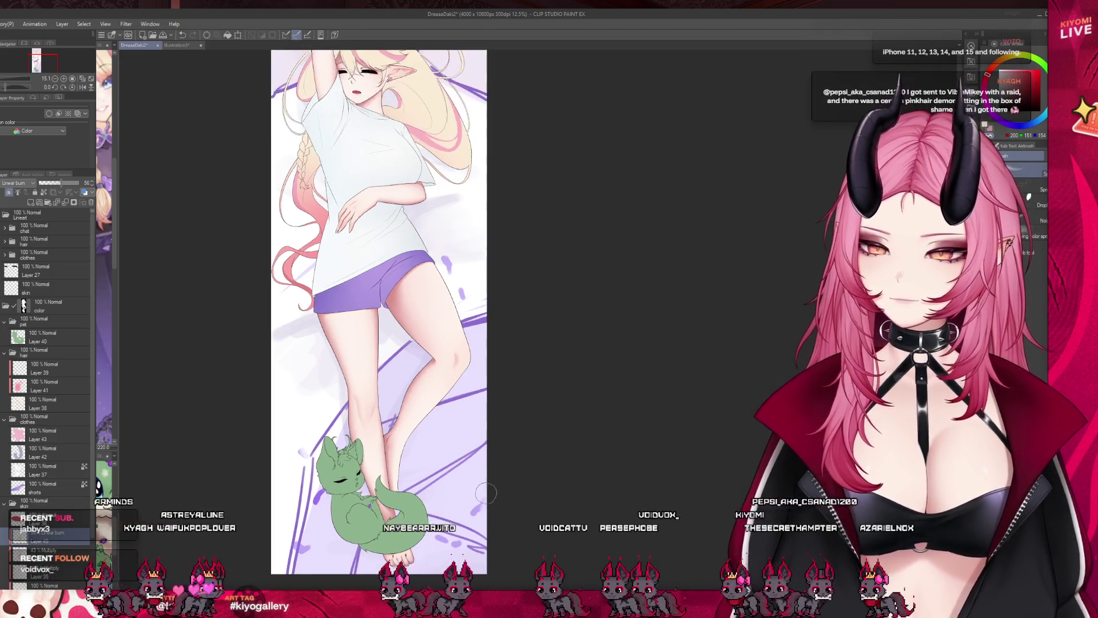
pyautogui.scroll(2, 493, 374)
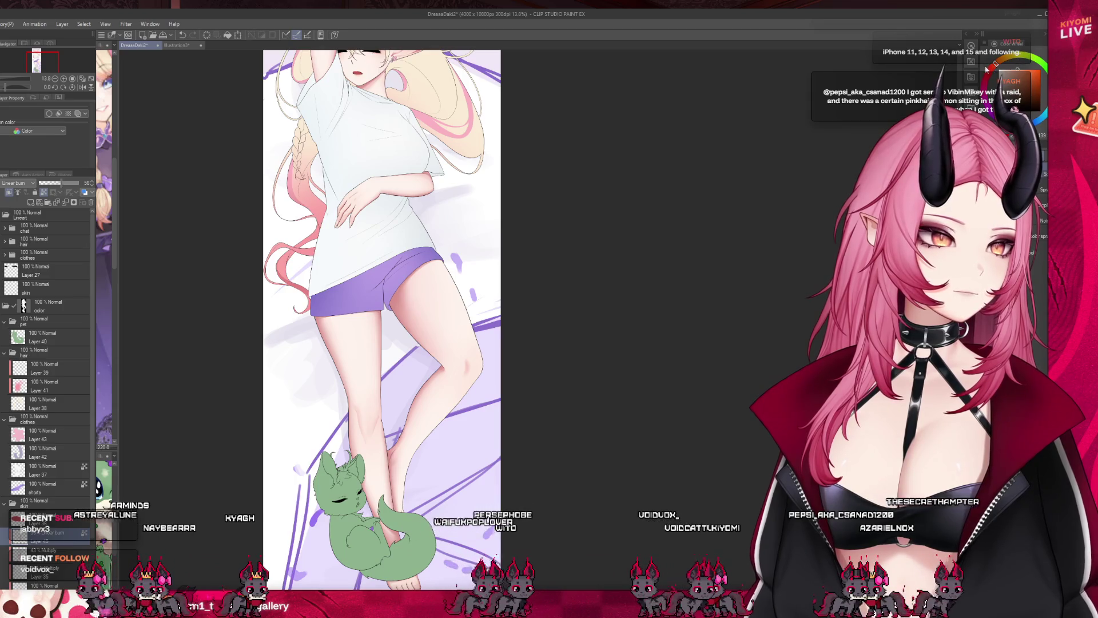
pyautogui.press(']')
pyautogui.press(']')
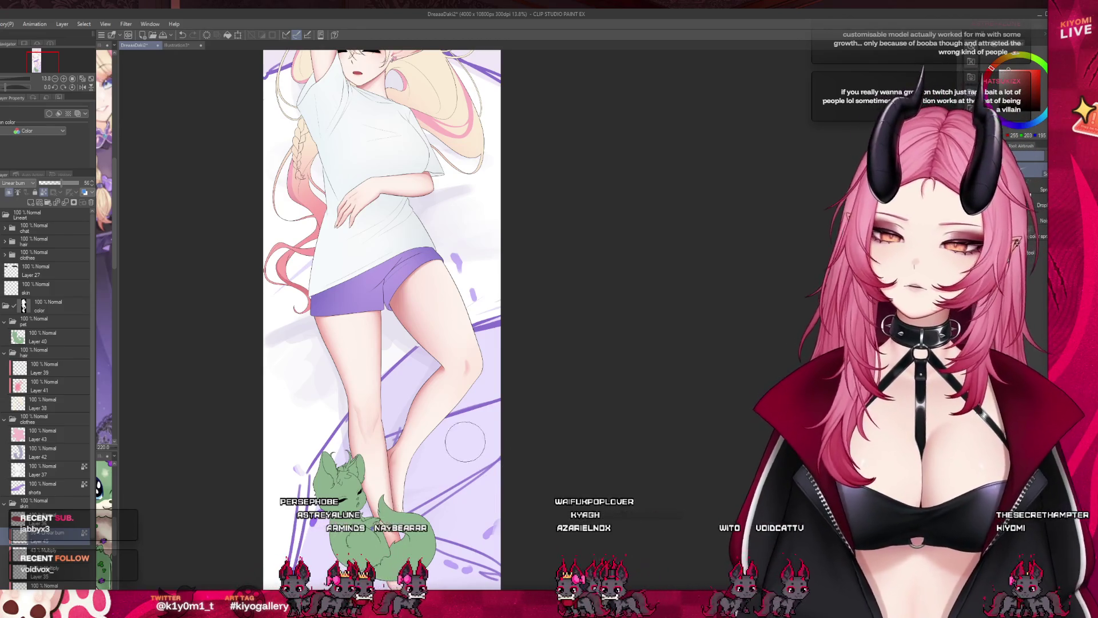
pyautogui.scroll(-1, 465, 441)
pyautogui.scroll(1, 396, 137)
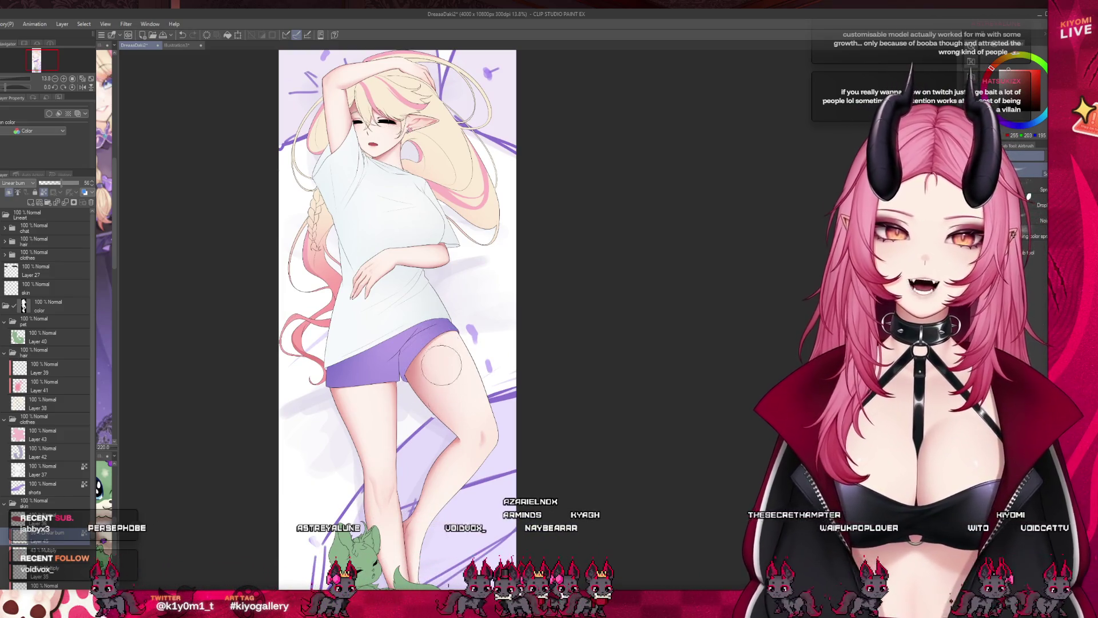
pyautogui.scroll(-5, 423, 200)
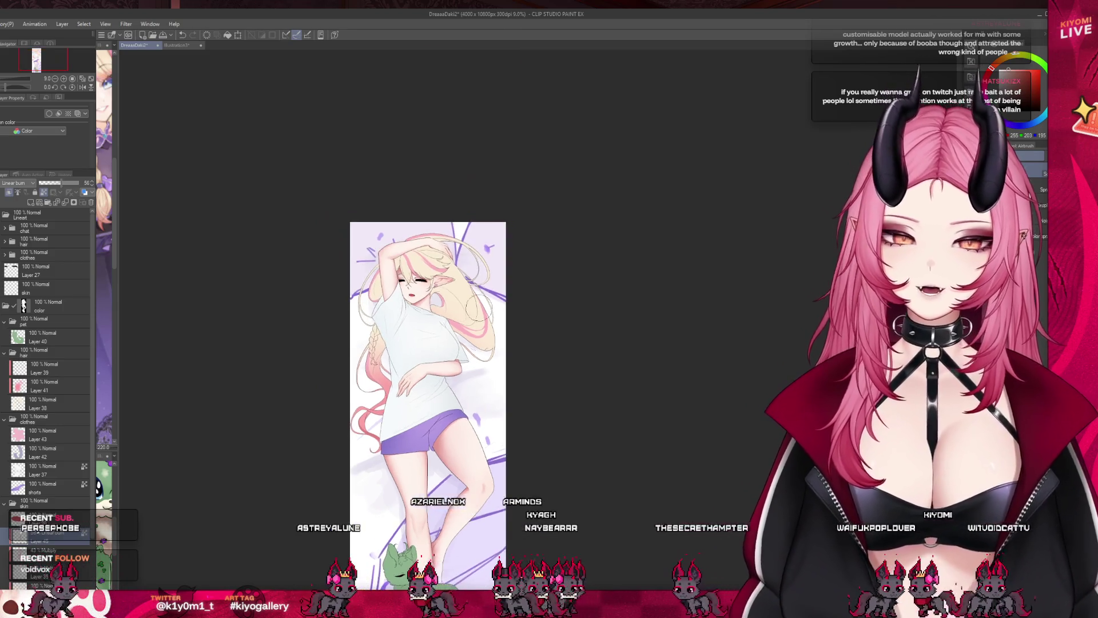
pyautogui.scroll(5, 426, 209)
pyautogui.scroll(4, 428, 210)
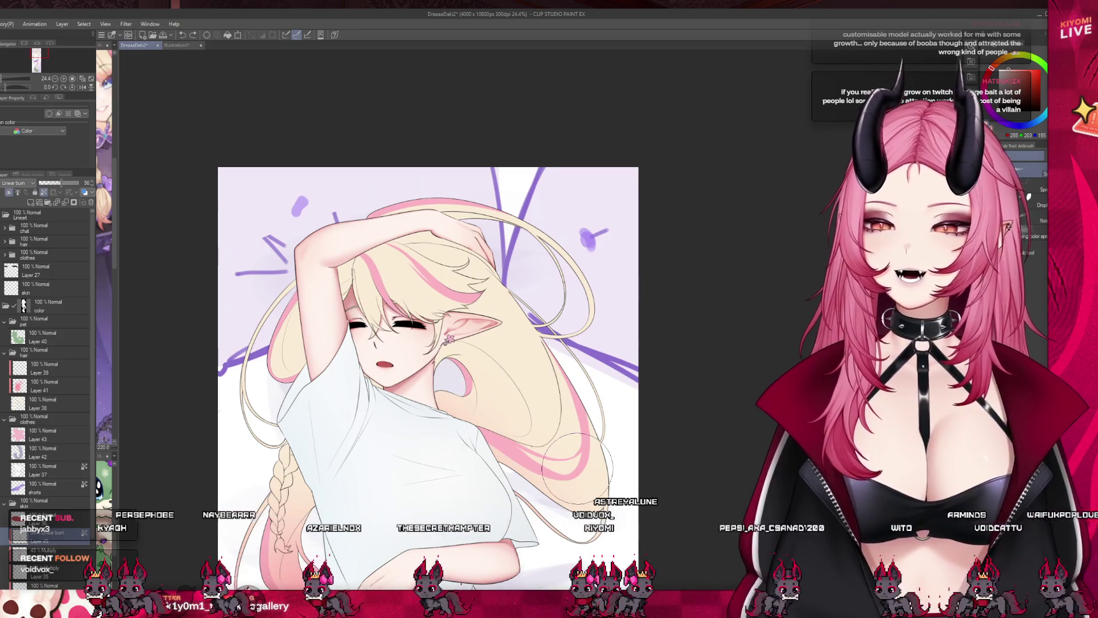
pyautogui.scroll(3, 577, 464)
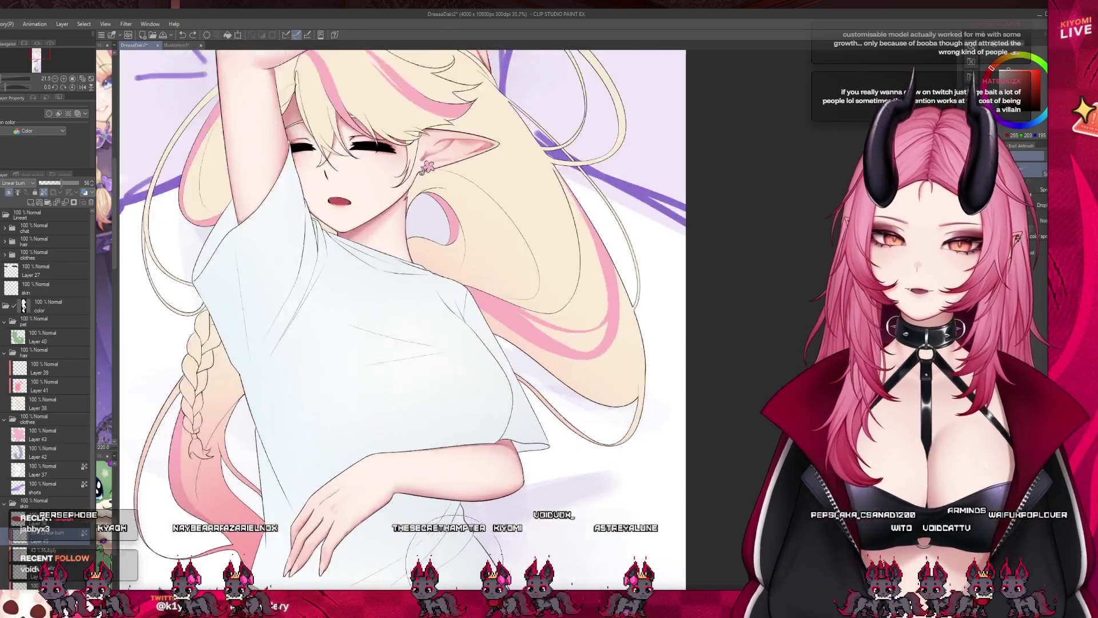
pyautogui.scroll(1, 454, 583)
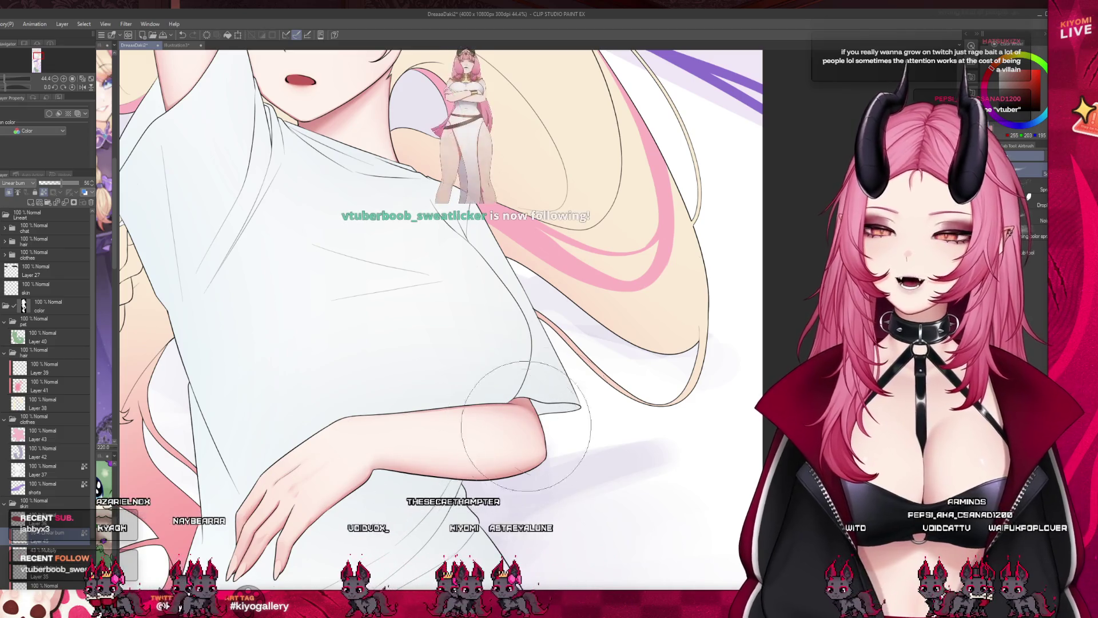
pyautogui.scroll(-5, 549, 412)
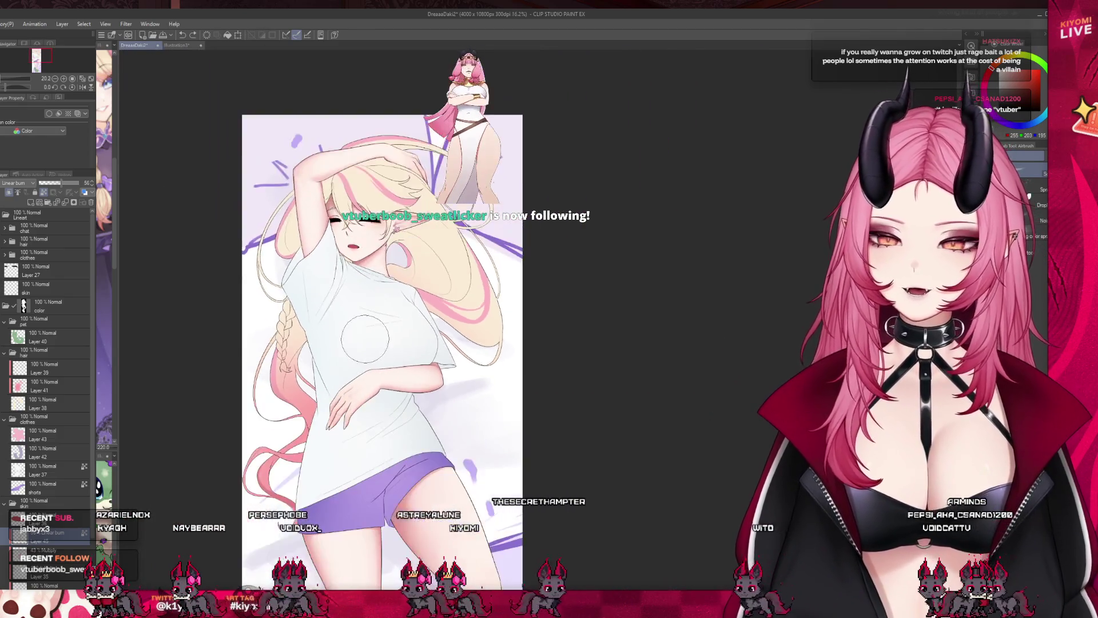
pyautogui.scroll(5, 380, 269)
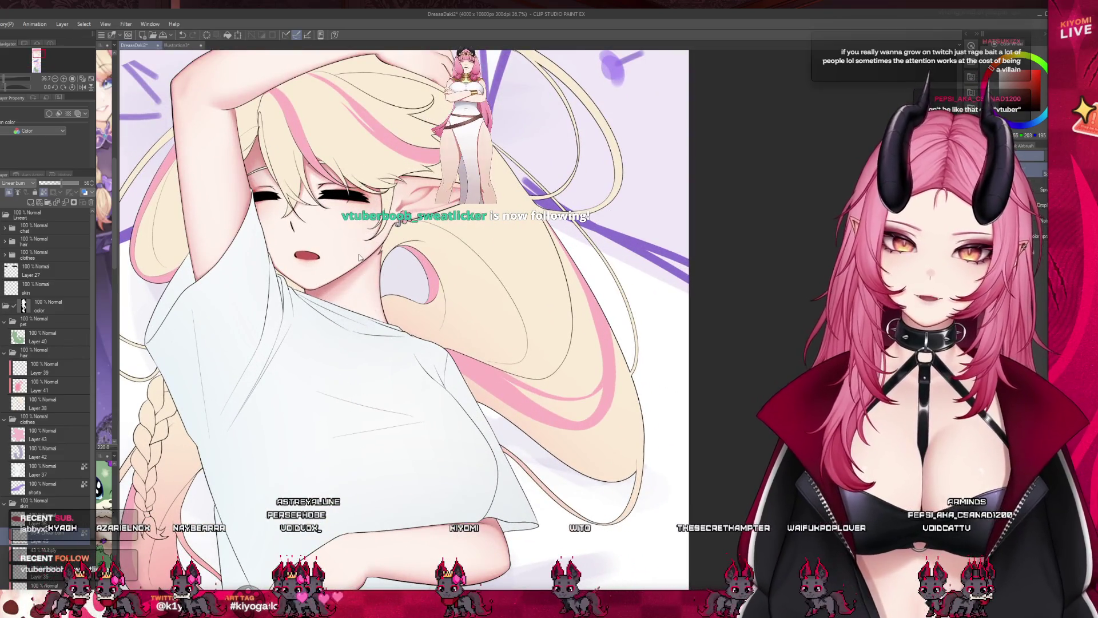
pyautogui.scroll(-3, 366, 386)
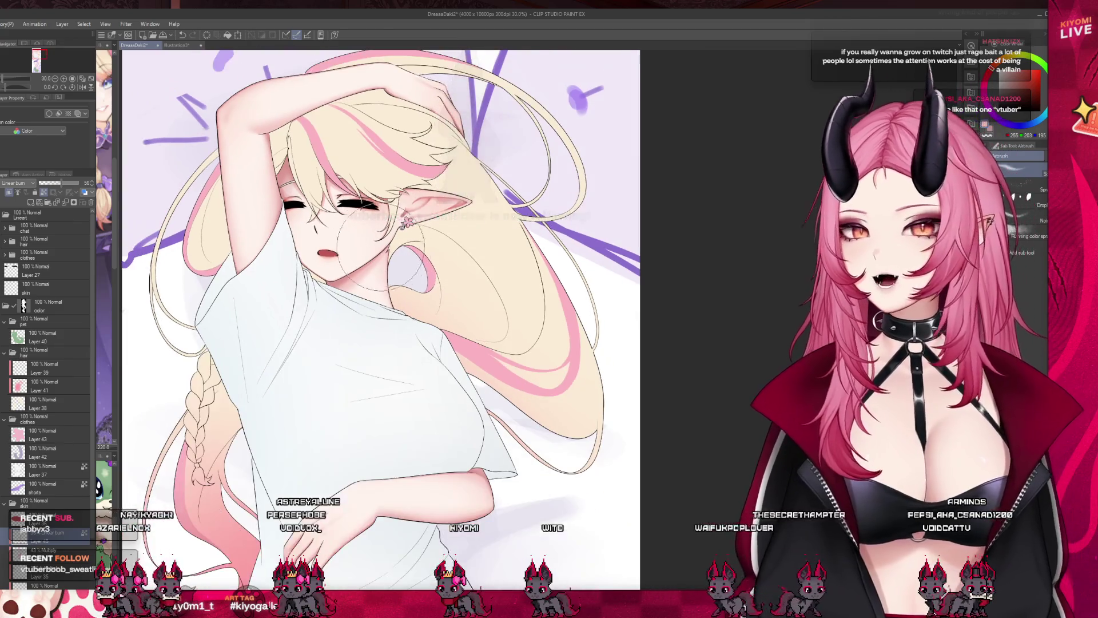
pyautogui.scroll(-3, 325, 261)
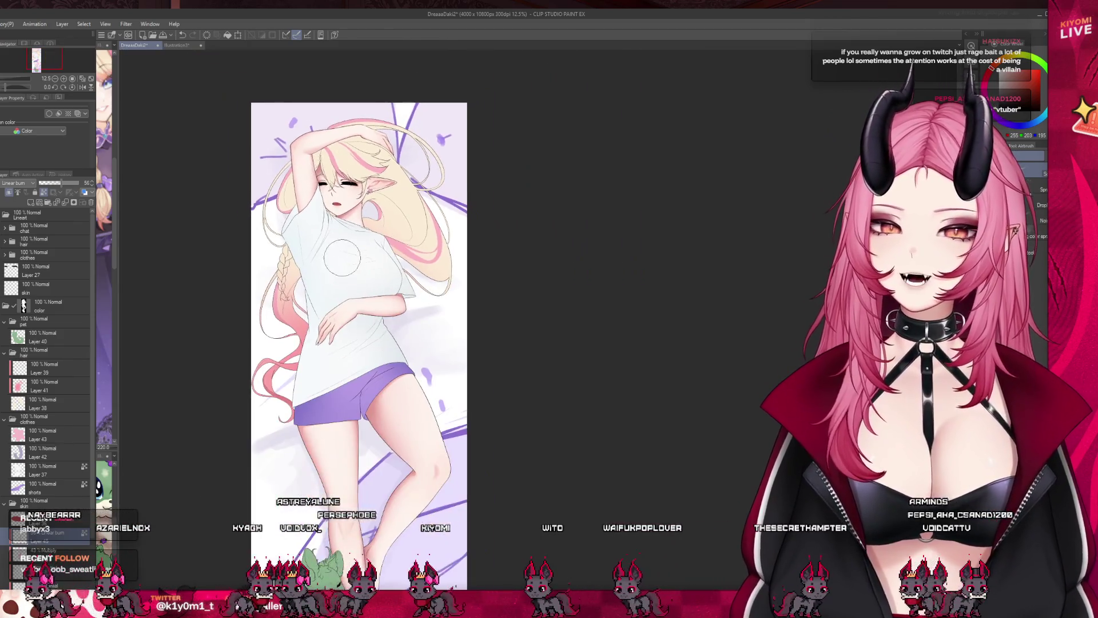
pyautogui.scroll(-2, 325, 262)
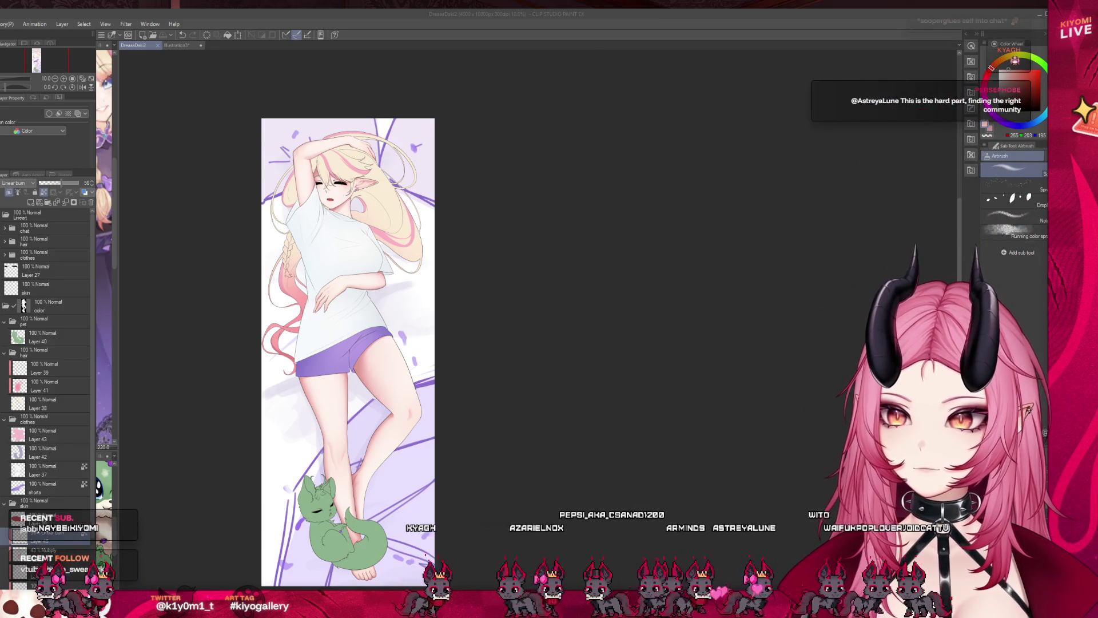
pyautogui.click(589, 136)
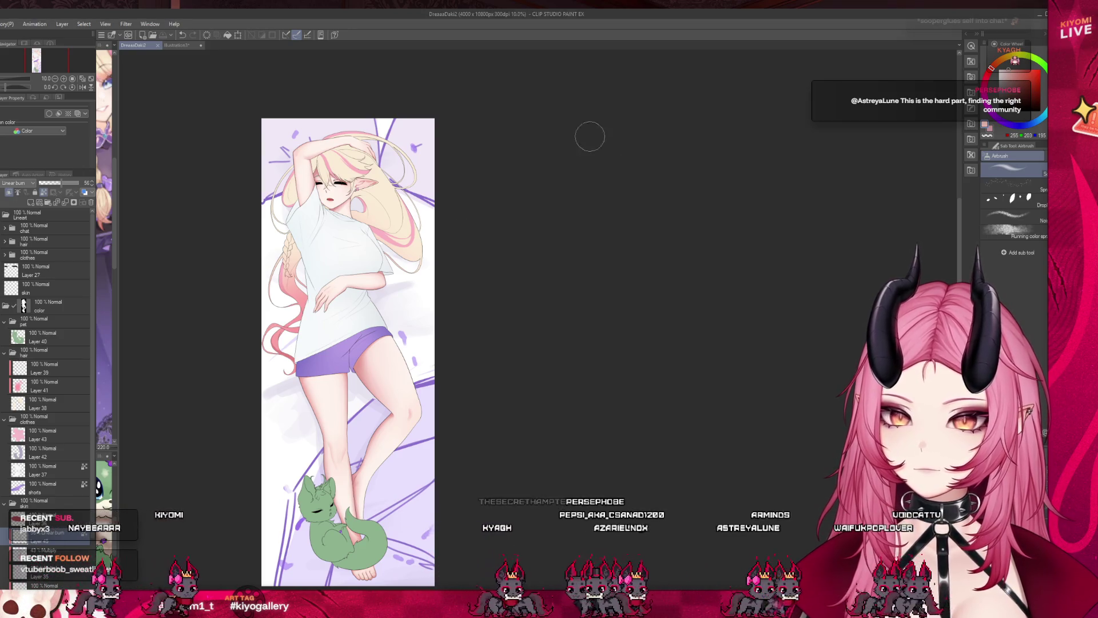
pyautogui.scroll(1, 364, 211)
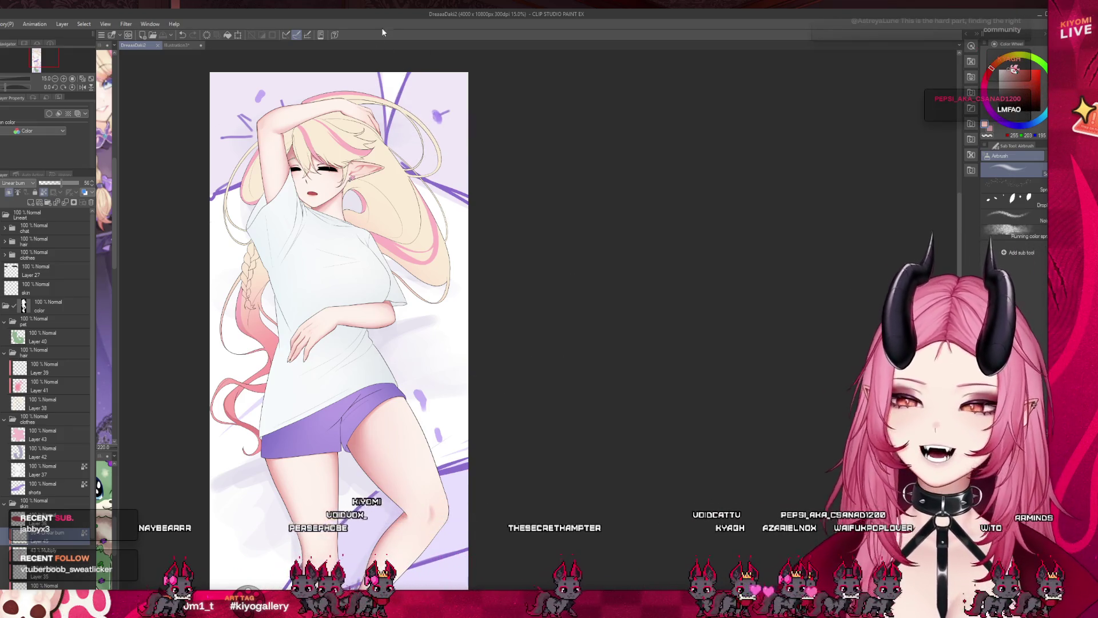
# Cycle the B shortcut from watercolour brushes to the soft airbrush, then inspect the hair closely
pyautogui.scroll(3, 410, 109)
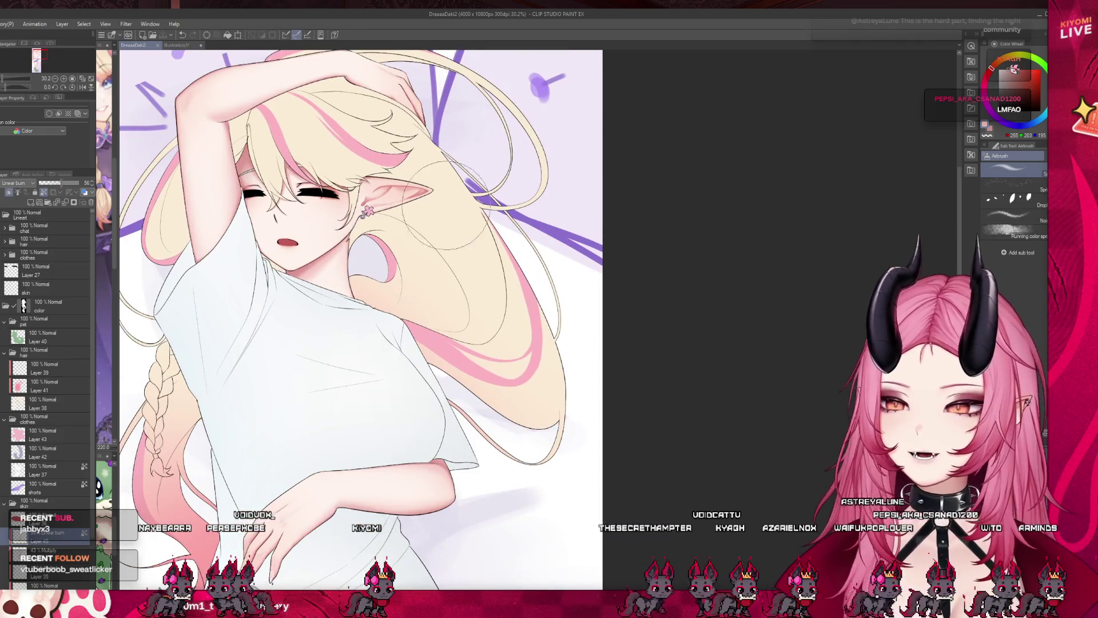
pyautogui.scroll(3, 446, 163)
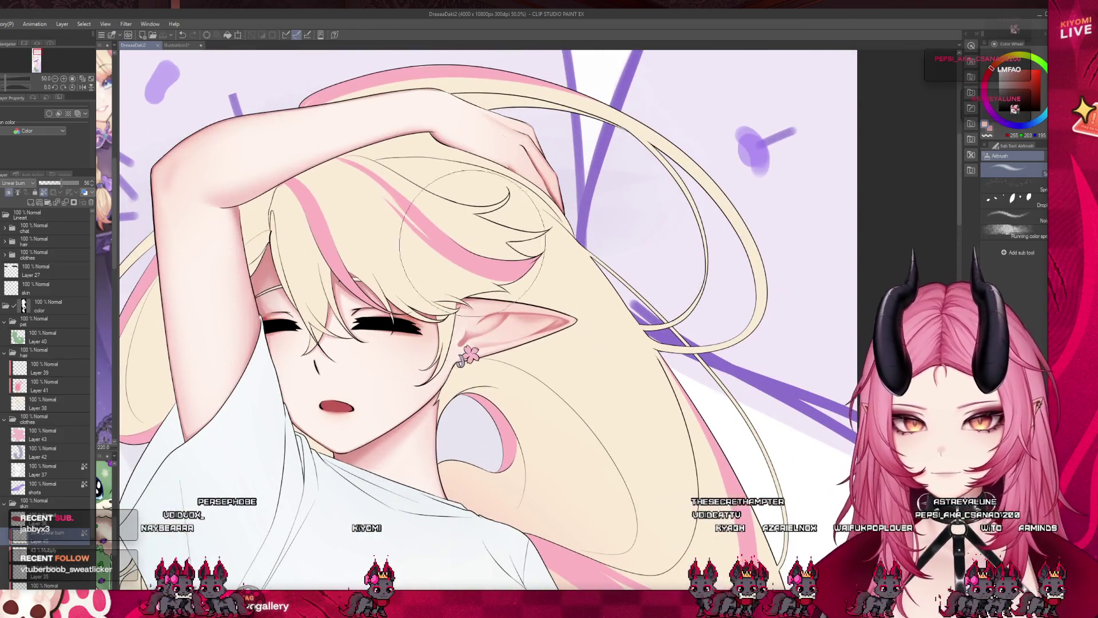
pyautogui.scroll(2, 473, 375)
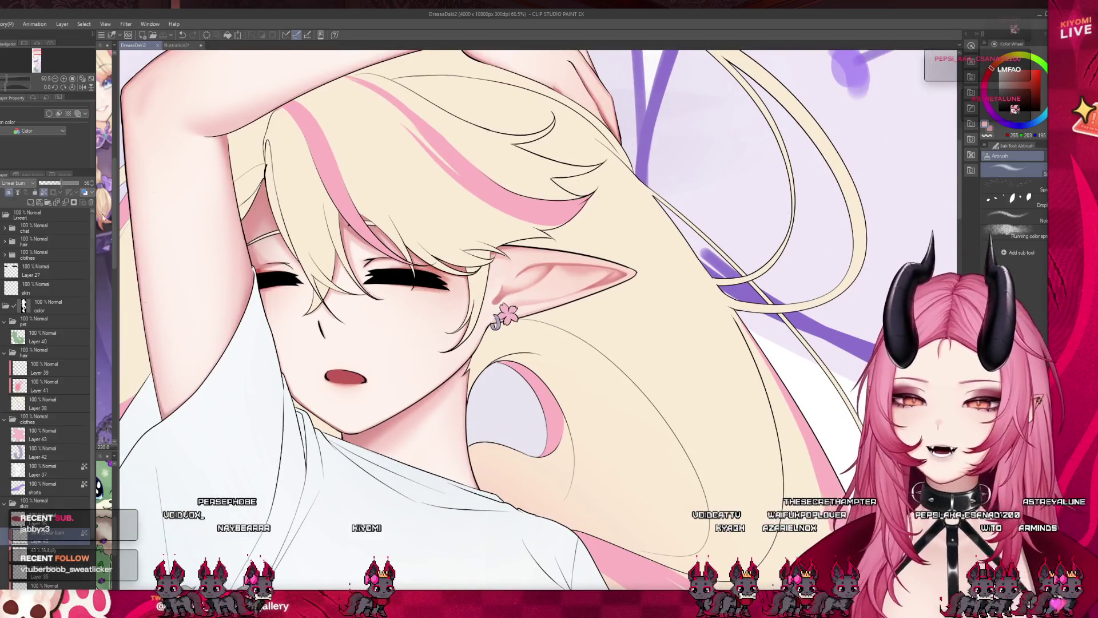
pyautogui.press('b')
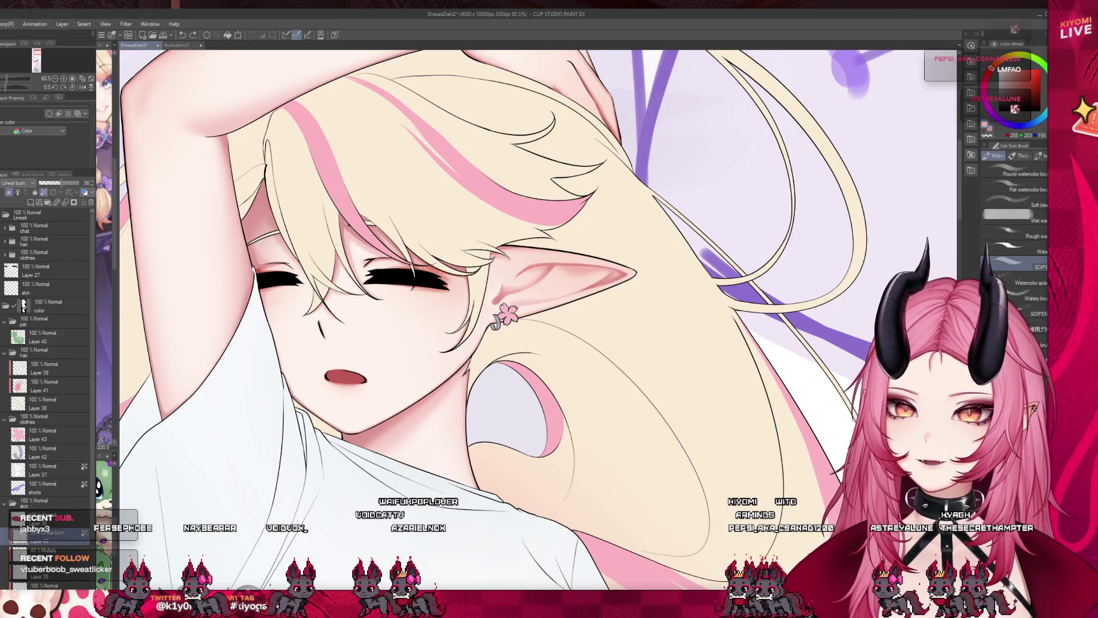
pyautogui.press('b')
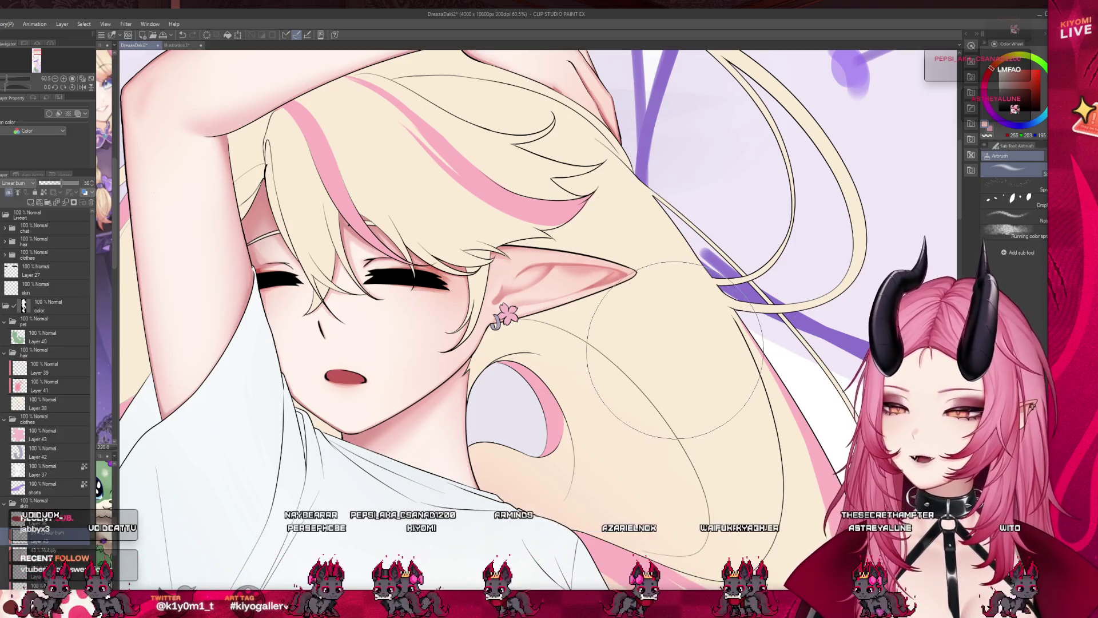
pyautogui.scroll(-3, 475, 322)
pyautogui.scroll(1, 474, 332)
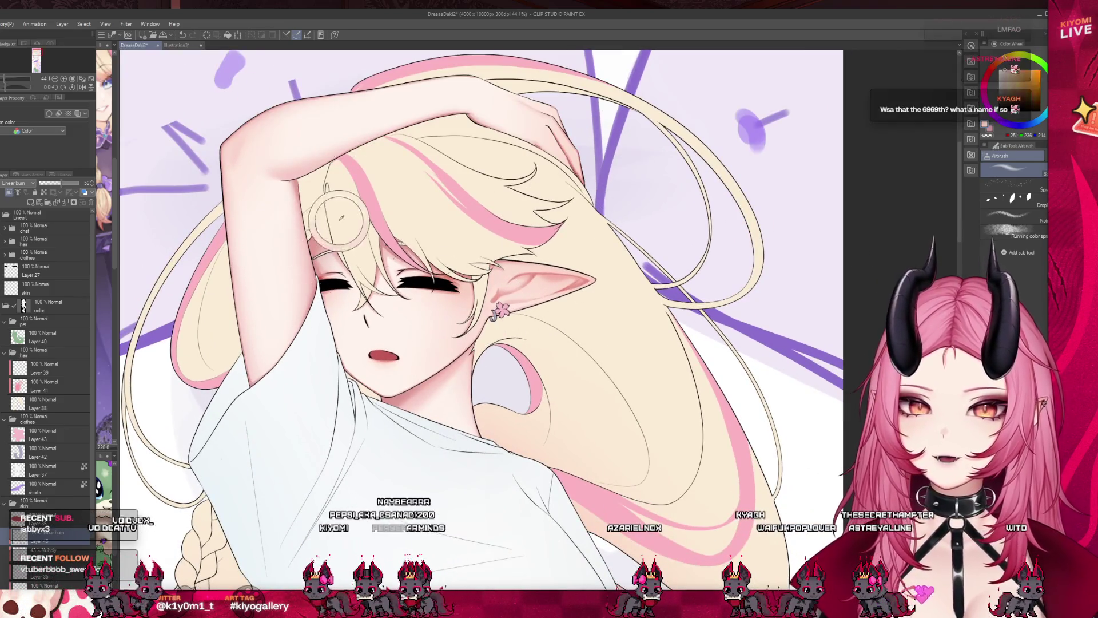
pyautogui.scroll(-2, 394, 446)
pyautogui.scroll(2, 400, 452)
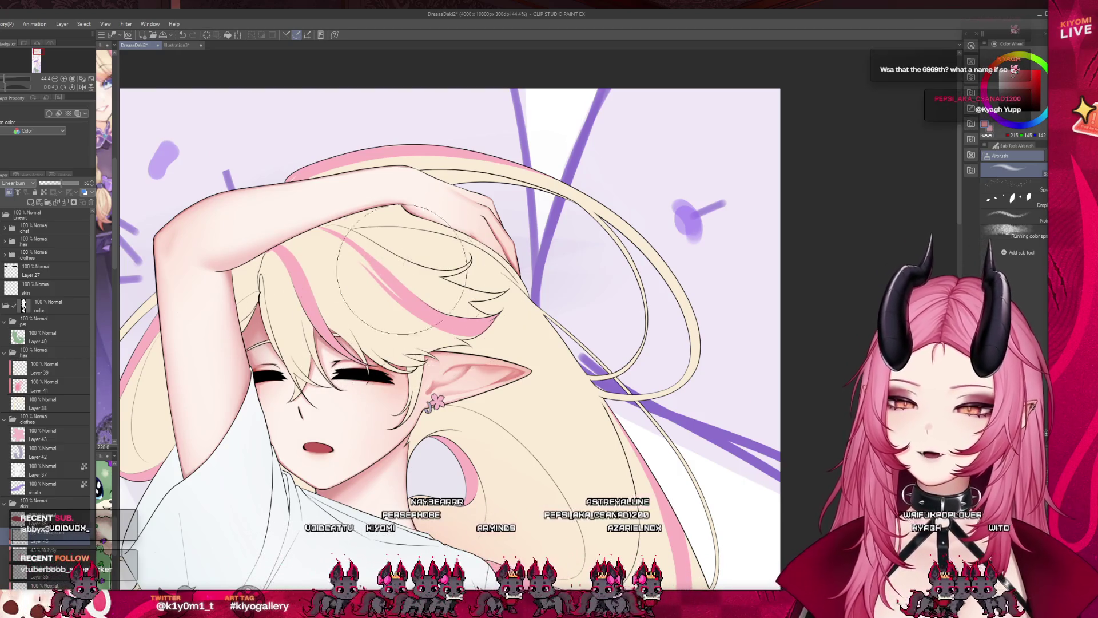
pyautogui.scroll(-2, 366, 252)
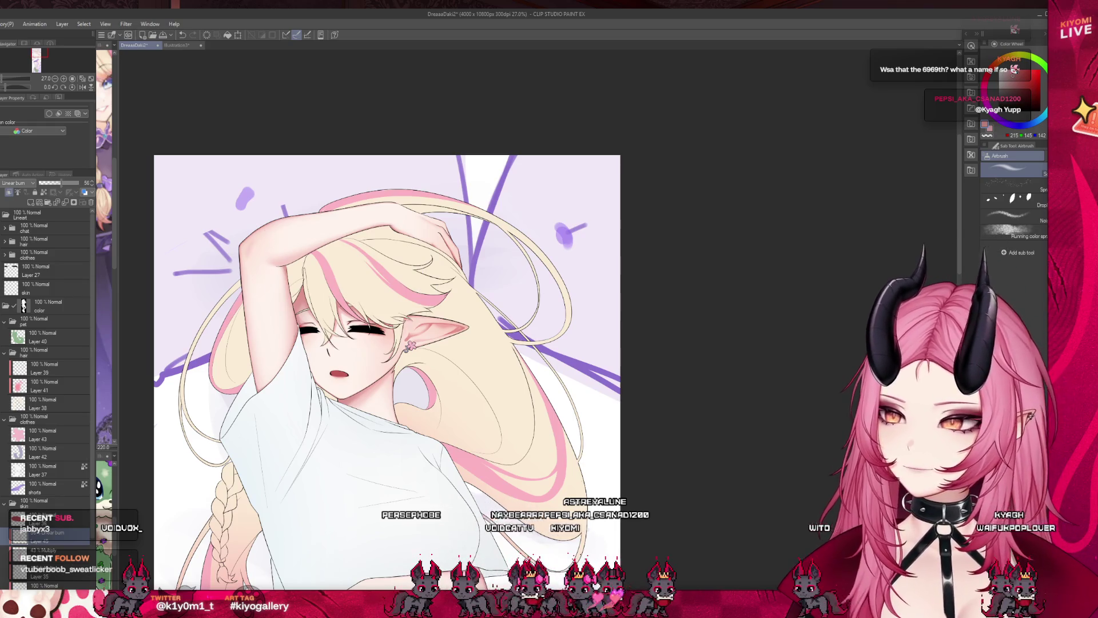
pyautogui.scroll(1, 380, 160)
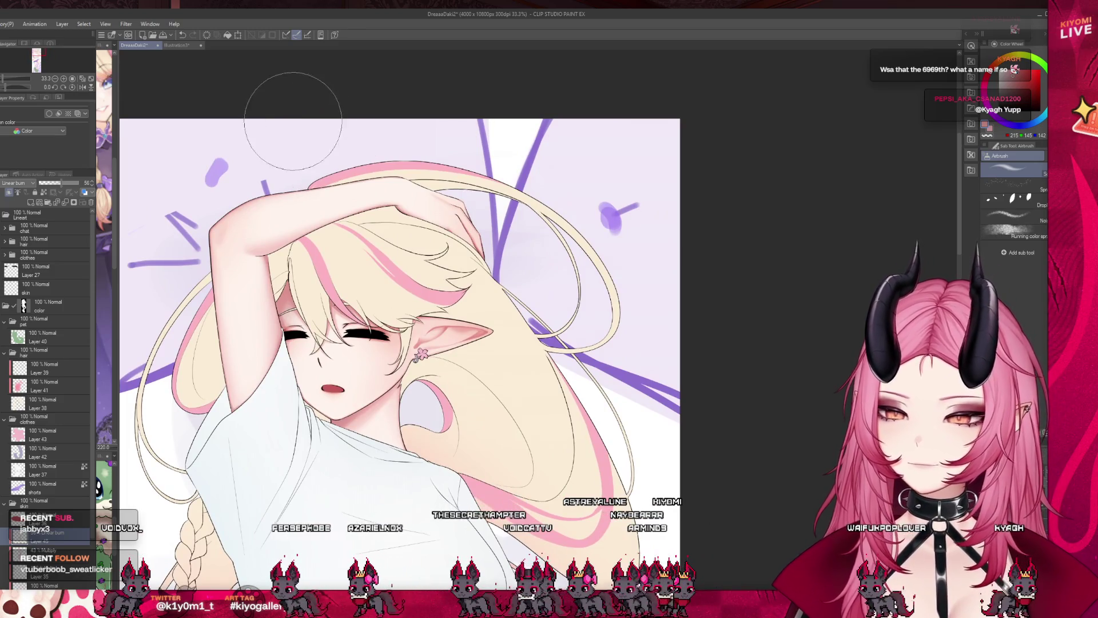
# Airbrush a soft grey shadow down the thigh under the purple shorts, then check the whole pillow
pyautogui.scroll(-3, 298, 114)
pyautogui.scroll(2, 330, 366)
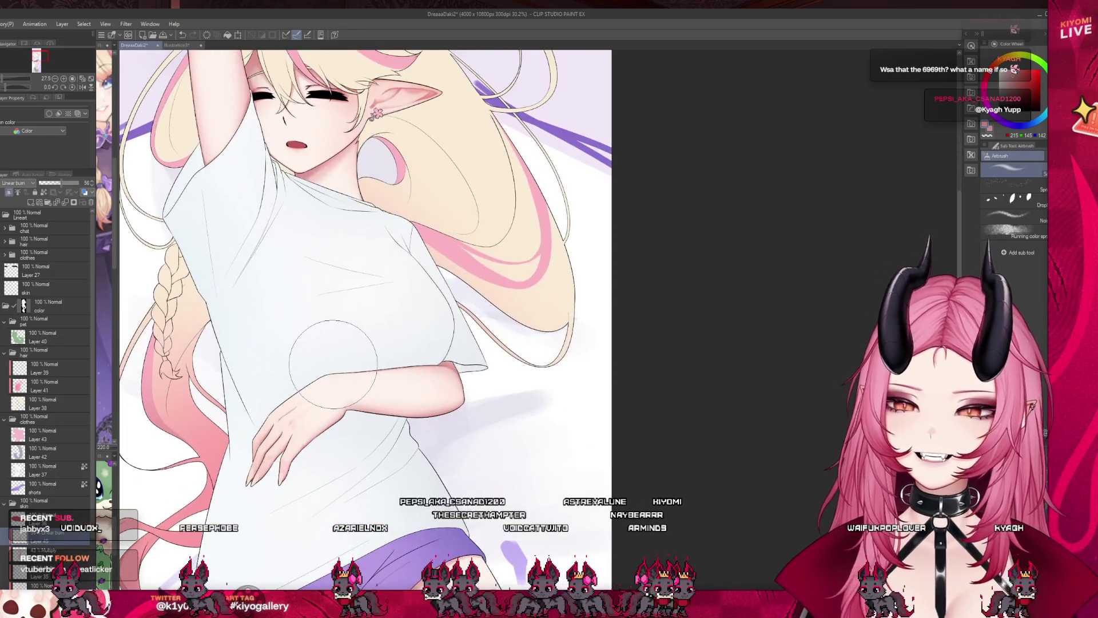
pyautogui.scroll(-6, 508, 334)
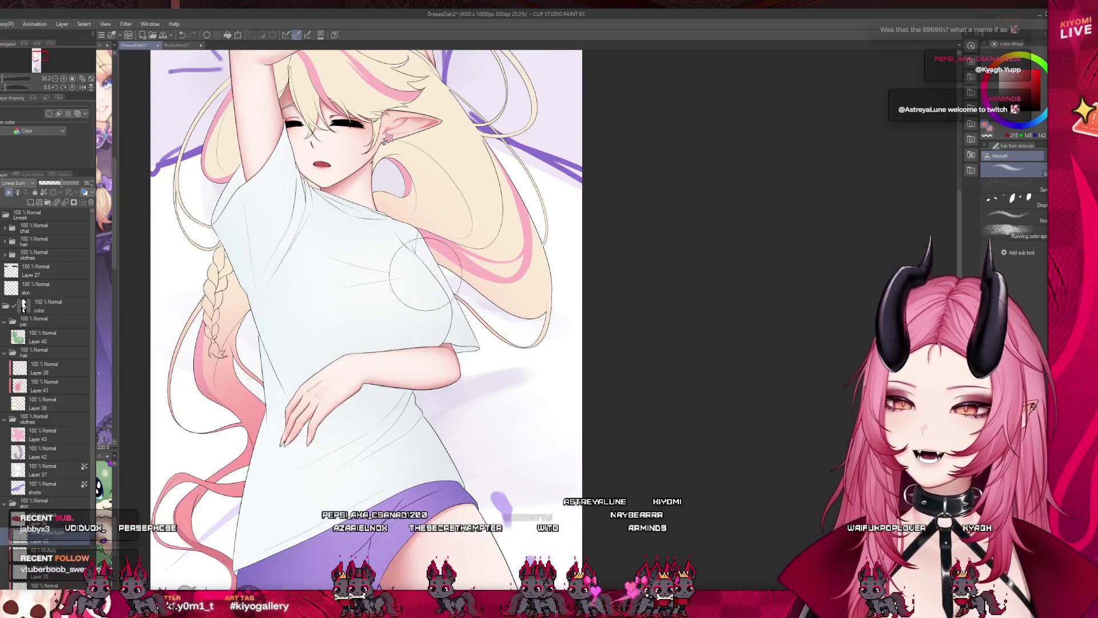
pyautogui.scroll(3, 282, 274)
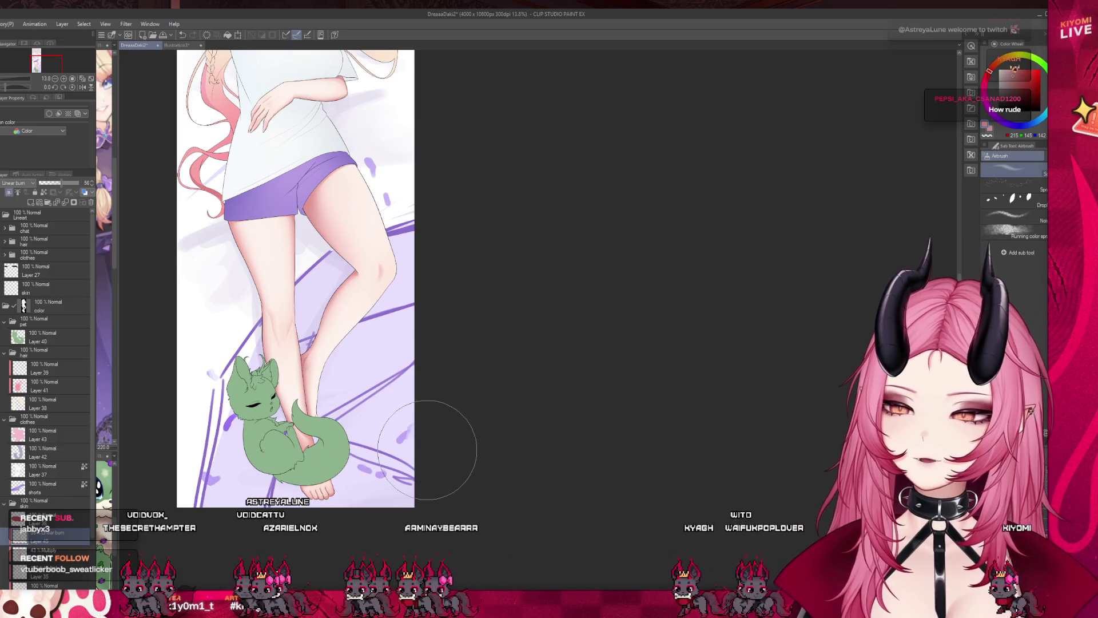
pyautogui.scroll(-3, 415, 441)
pyautogui.scroll(3, 371, 372)
pyautogui.scroll(-2, 338, 318)
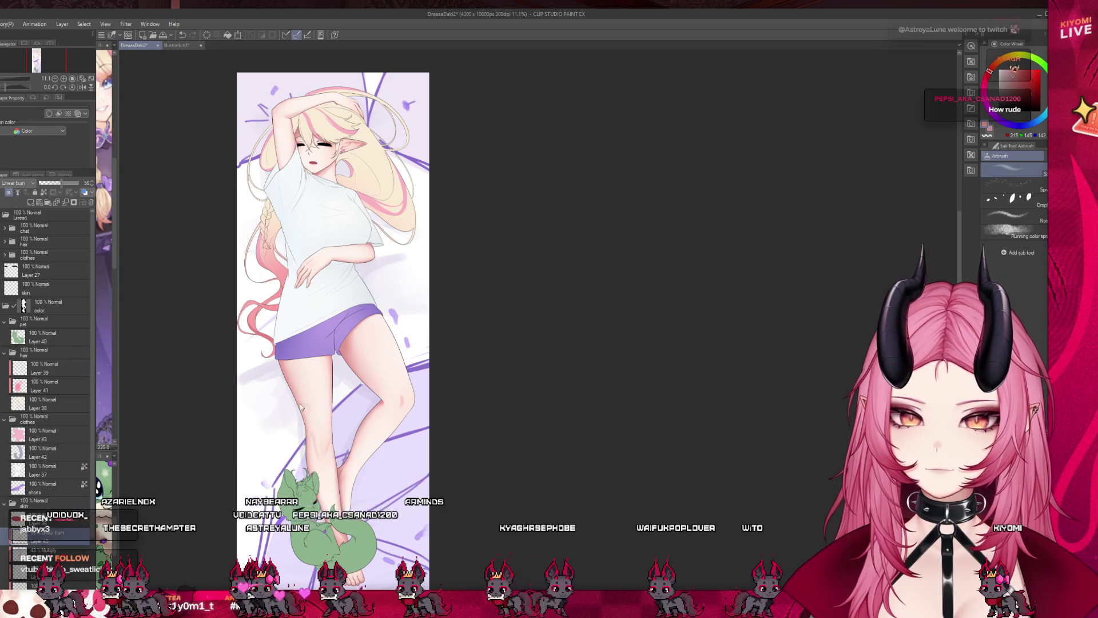
pyautogui.moveTo(283, 369); pyautogui.dragTo(304, 428)
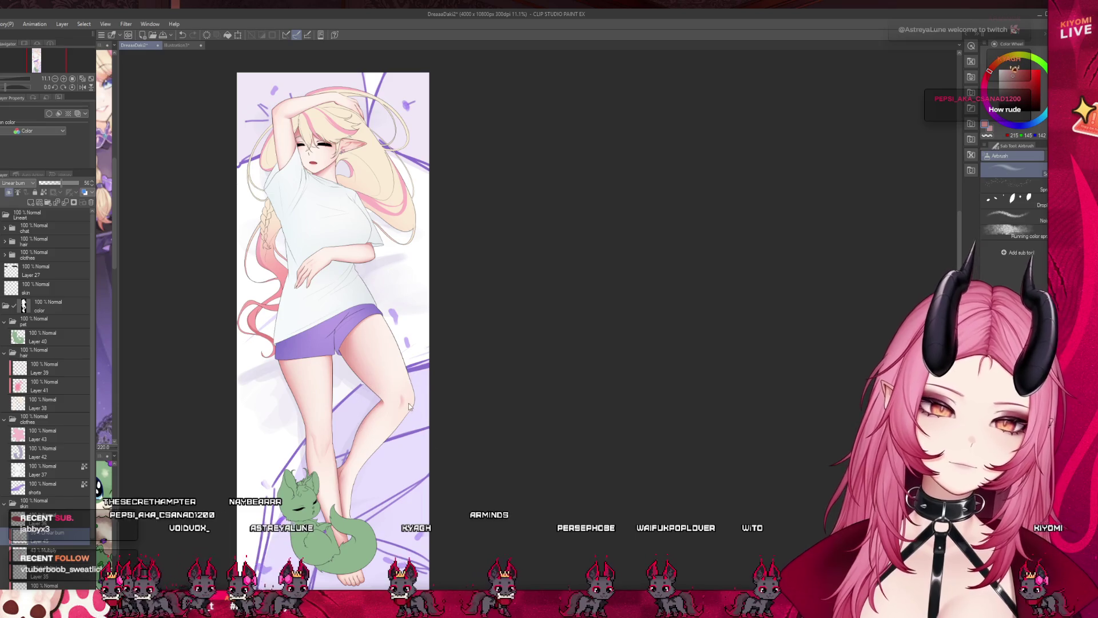
pyautogui.scroll(2, 444, 416)
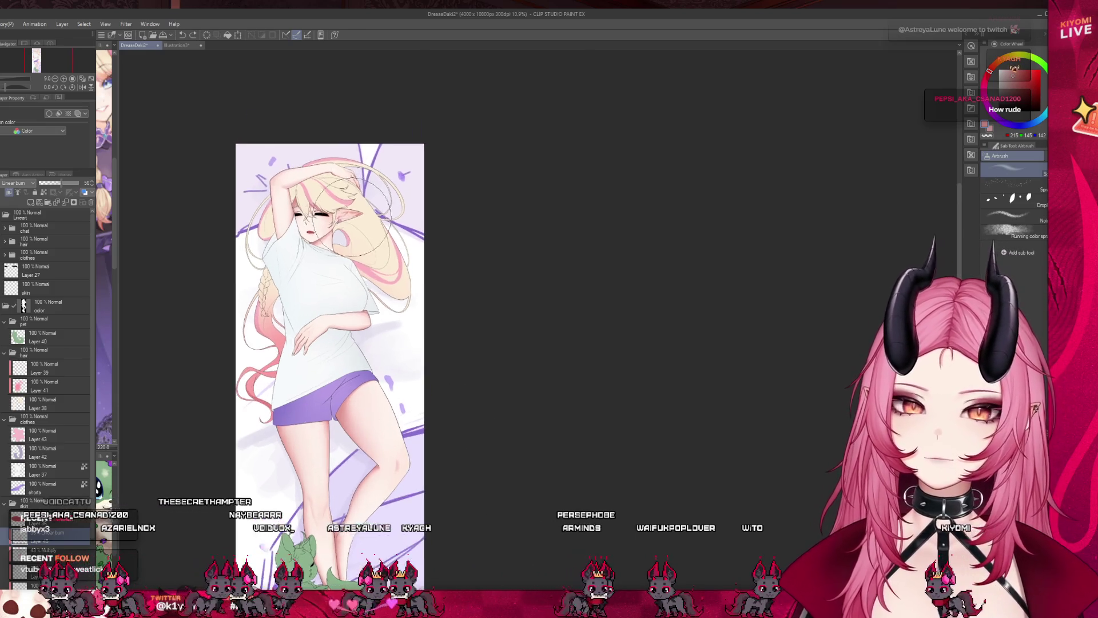
pyautogui.scroll(4, 295, 200)
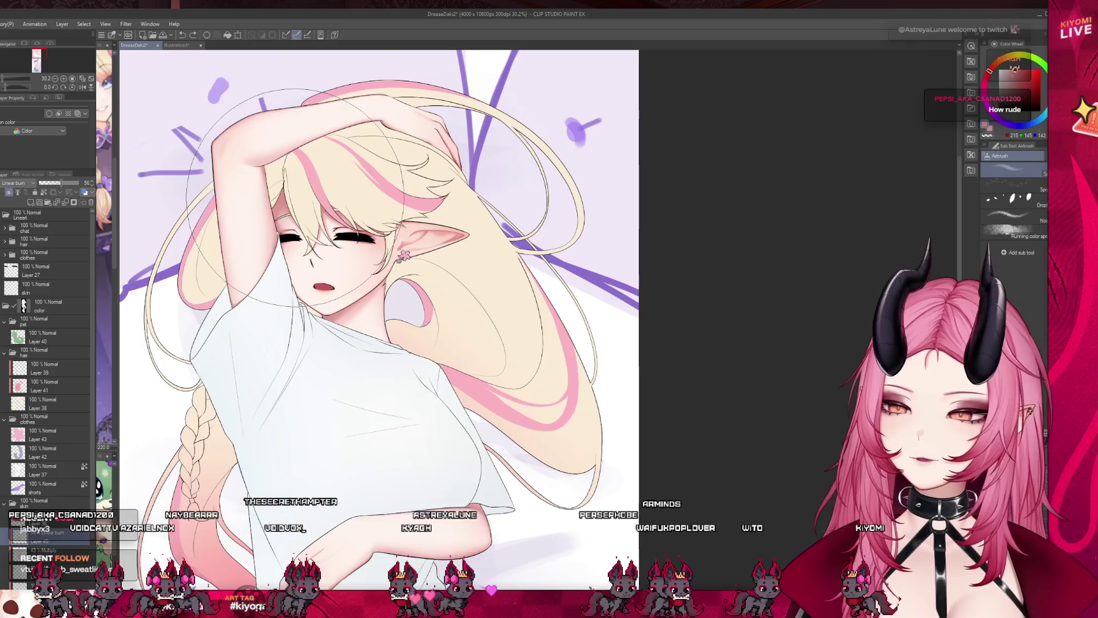
# Shrink the airbrush from about 130 px to 110 px and review the face and upper body
pyautogui.press('[')
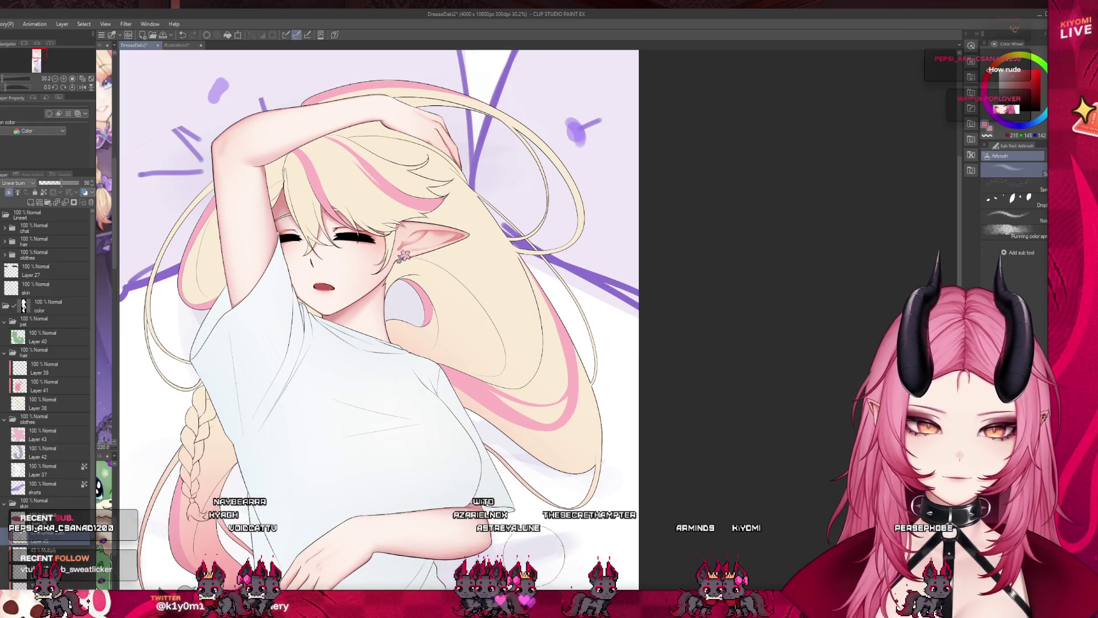
pyautogui.scroll(-3, 630, 515)
pyautogui.scroll(1, 343, 386)
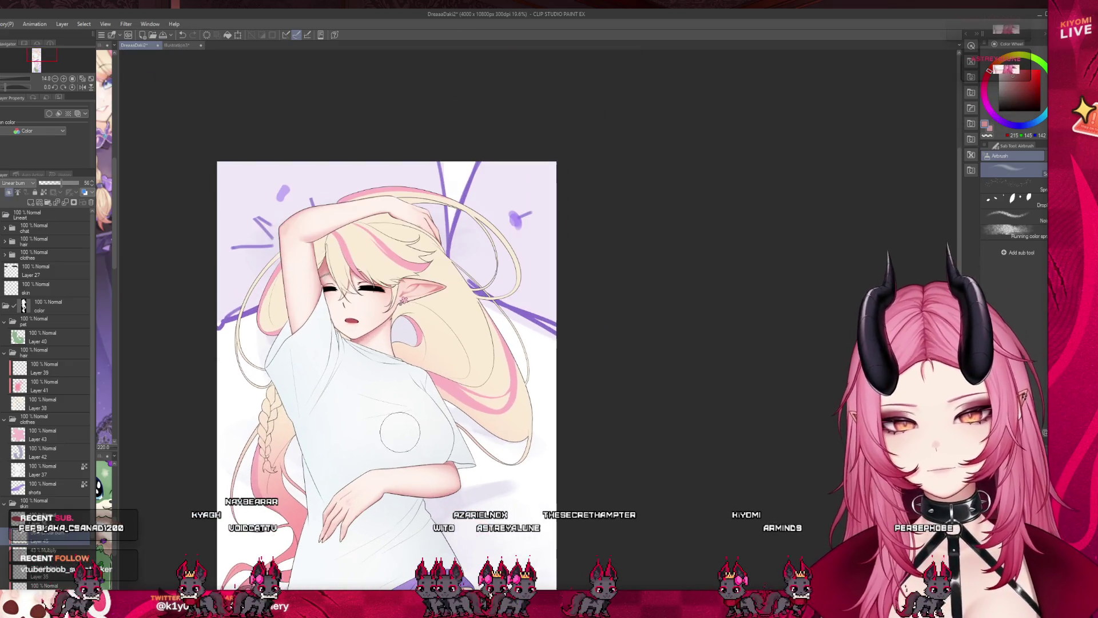
pyautogui.scroll(-2, 343, 386)
pyautogui.scroll(5, 320, 263)
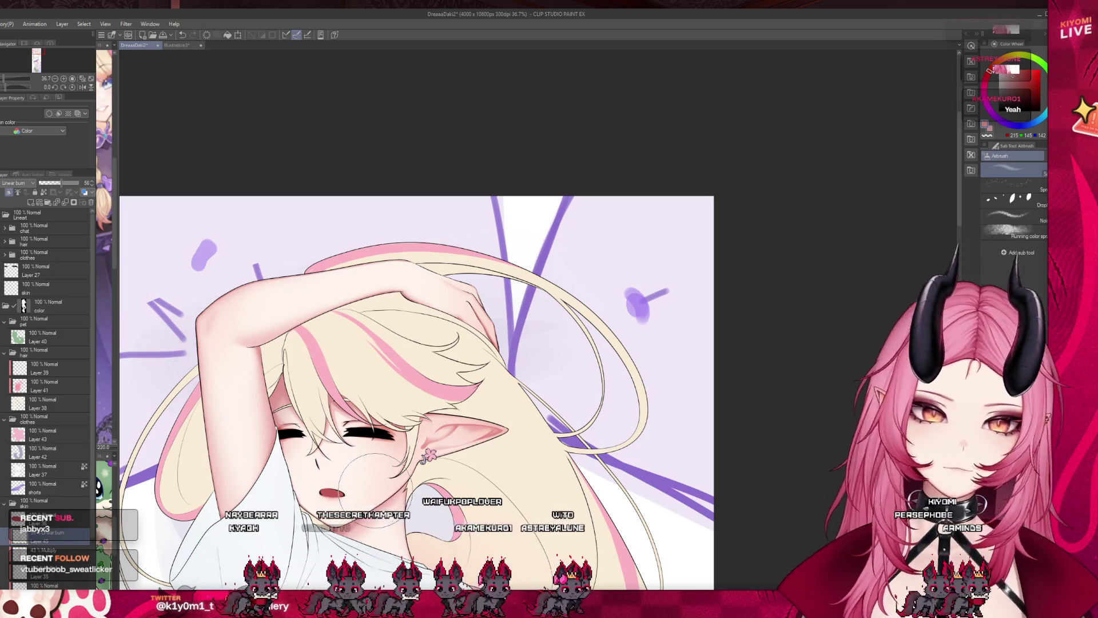
pyautogui.scroll(-3, 317, 214)
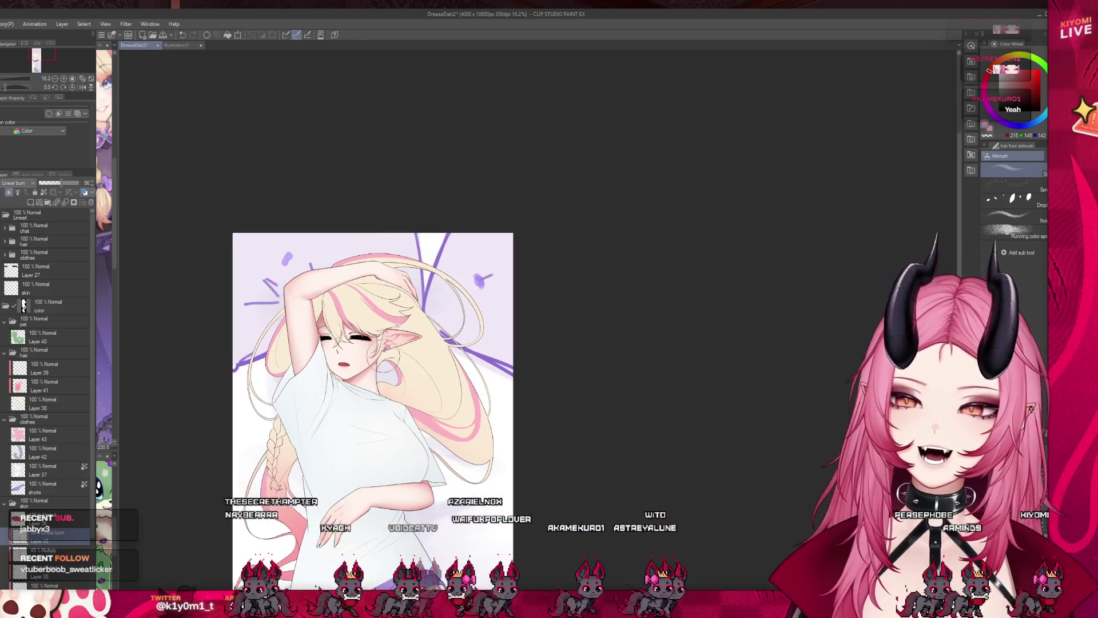
pyautogui.scroll(1, 392, 362)
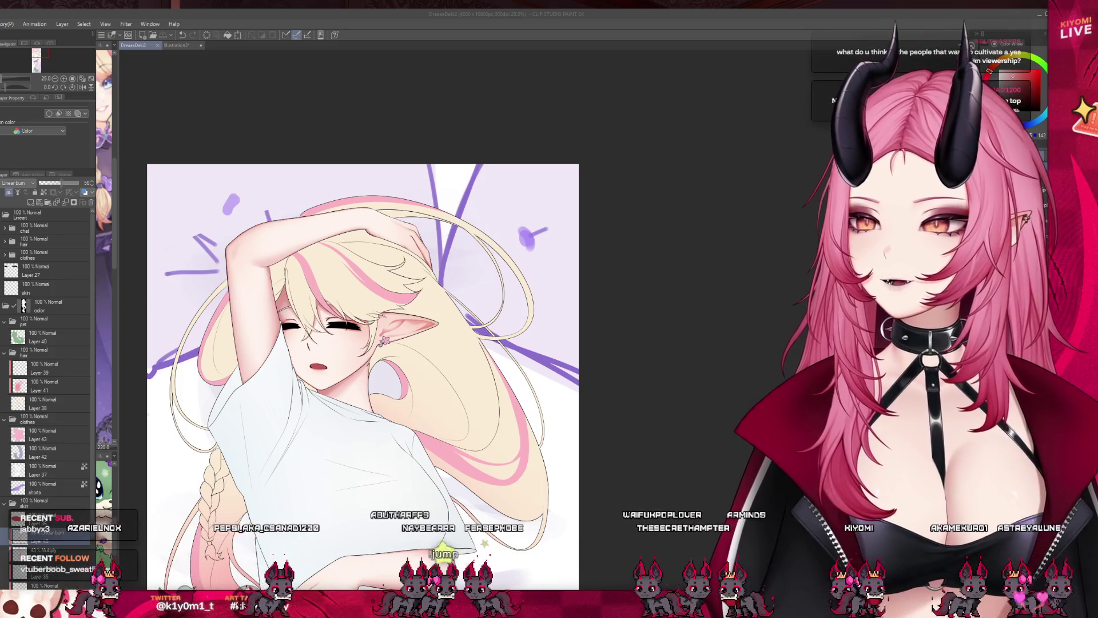
pyautogui.scroll(-2, 363, 377)
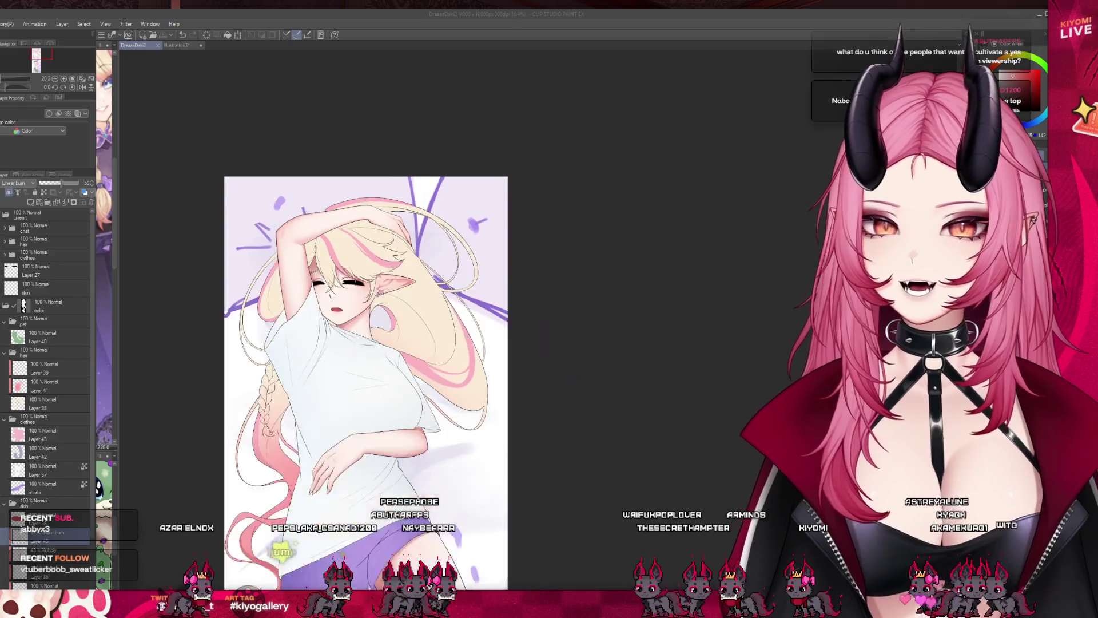
pyautogui.scroll(-1, 363, 378)
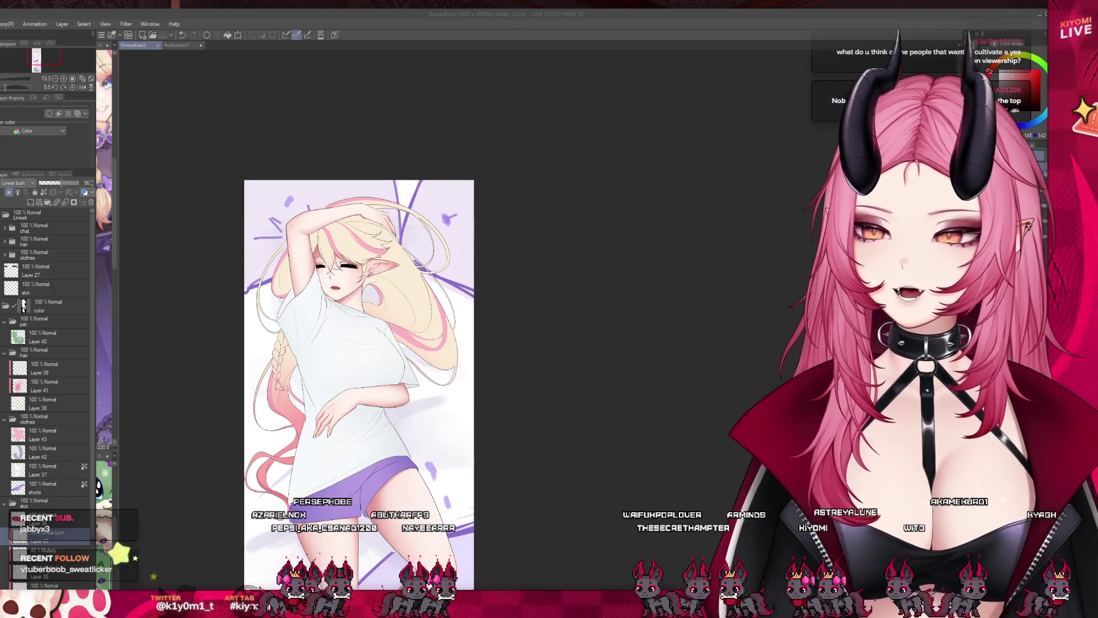
pyautogui.scroll(5, 336, 247)
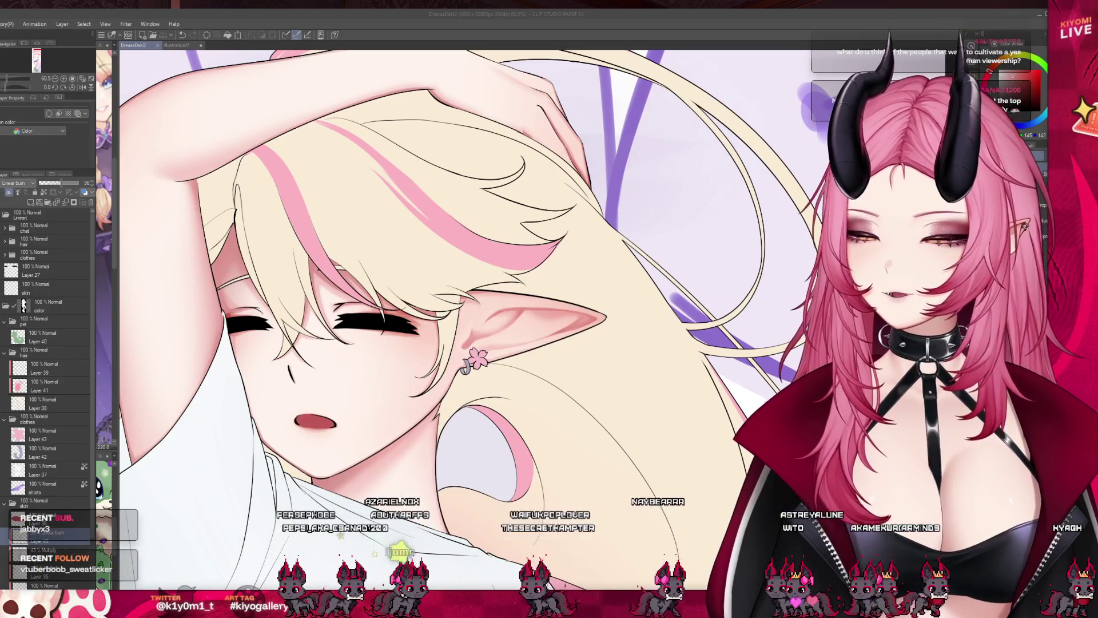
pyautogui.scroll(-4, 329, 255)
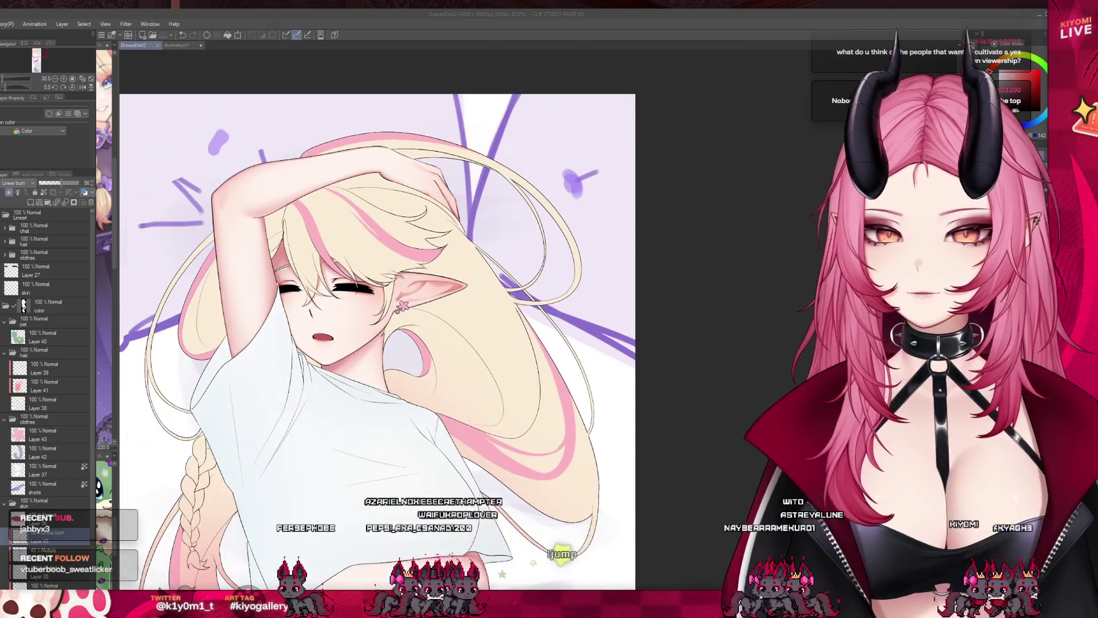
pyautogui.scroll(-8, 328, 250)
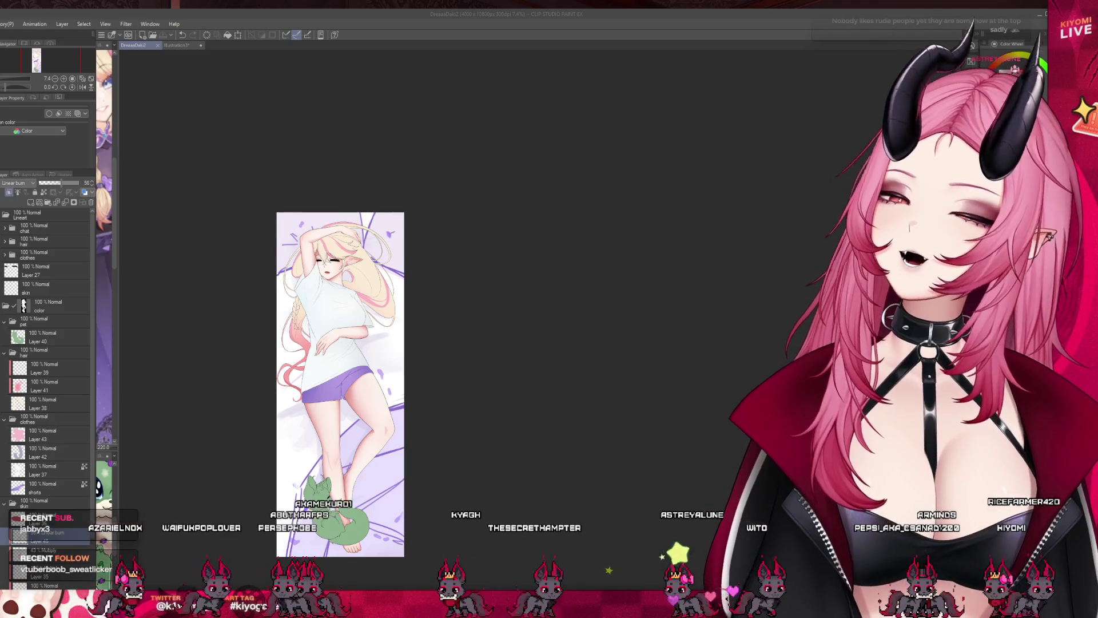
pyautogui.scroll(4, 317, 384)
pyautogui.scroll(-2, 348, 325)
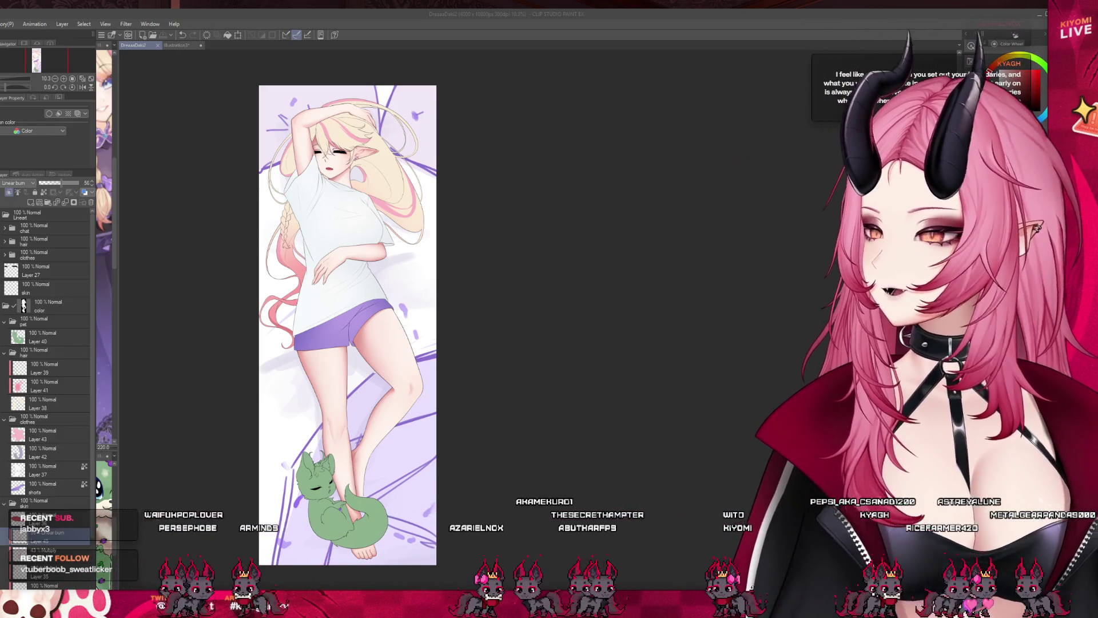
pyautogui.scroll(-2, 366, 320)
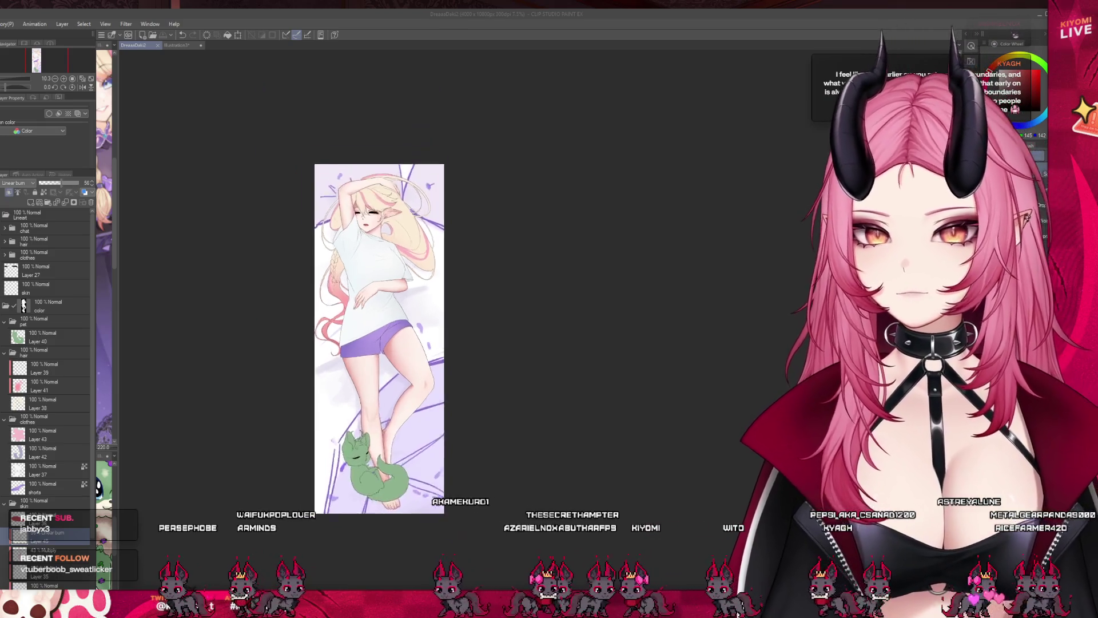
pyautogui.scroll(3, 366, 320)
pyautogui.click(417, 292)
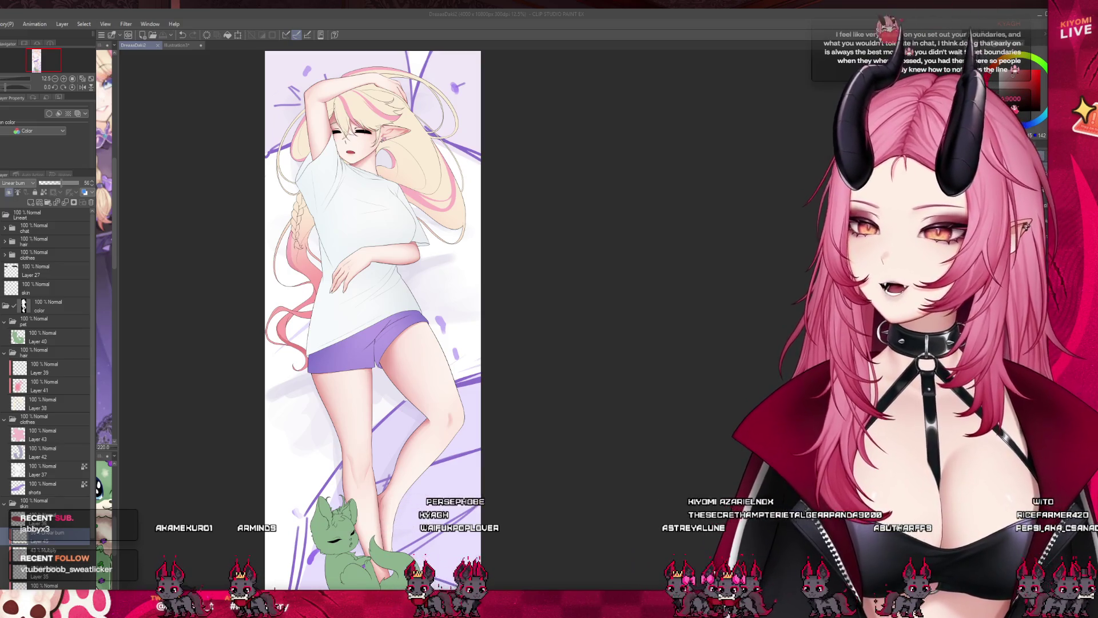
pyautogui.hotkey('ctrl', '+')
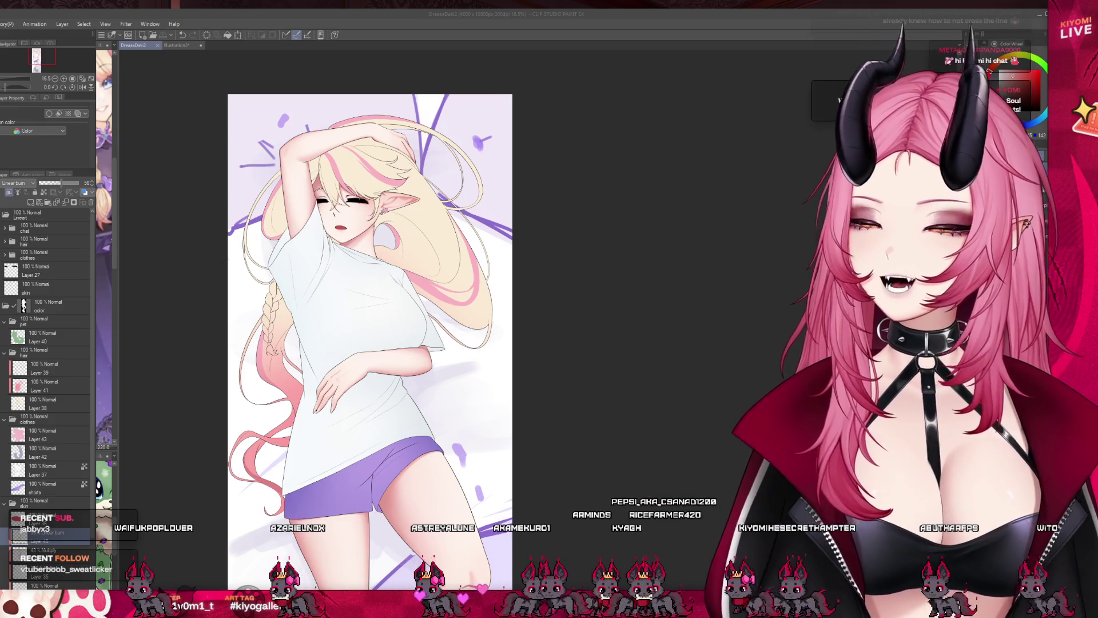
pyautogui.scroll(-2, 348, 402)
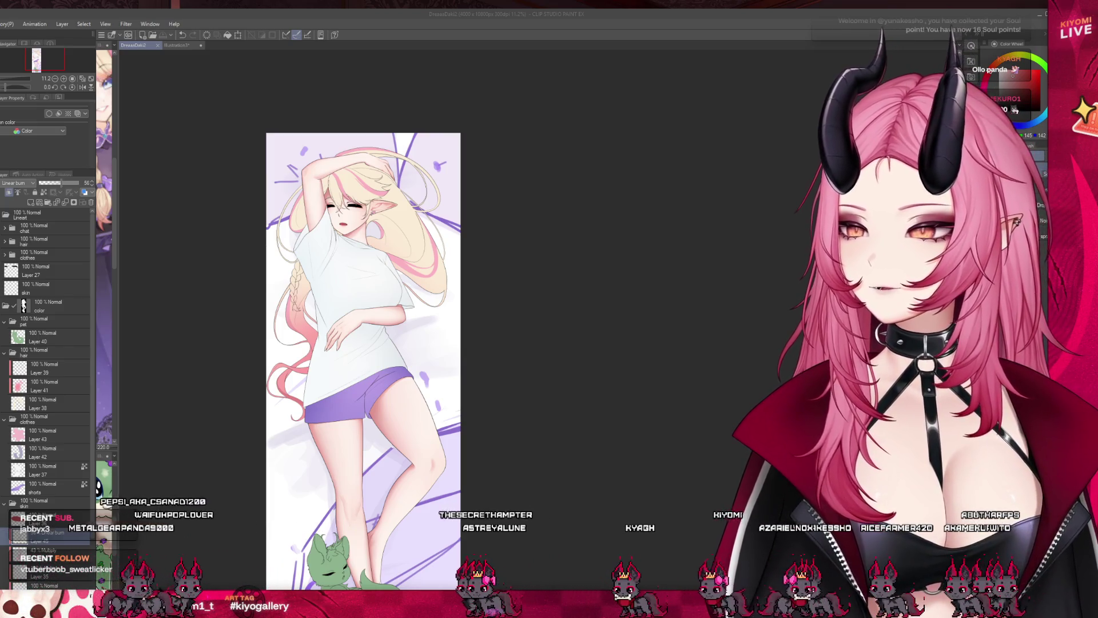
pyautogui.scroll(2, 407, 203)
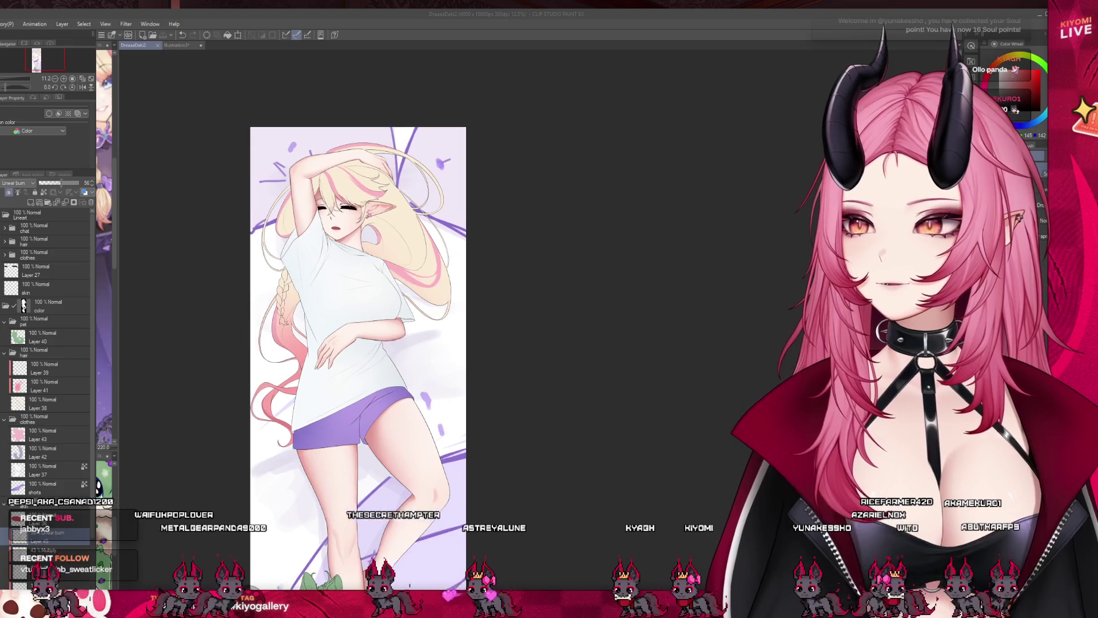
pyautogui.scroll(-2, 403, 197)
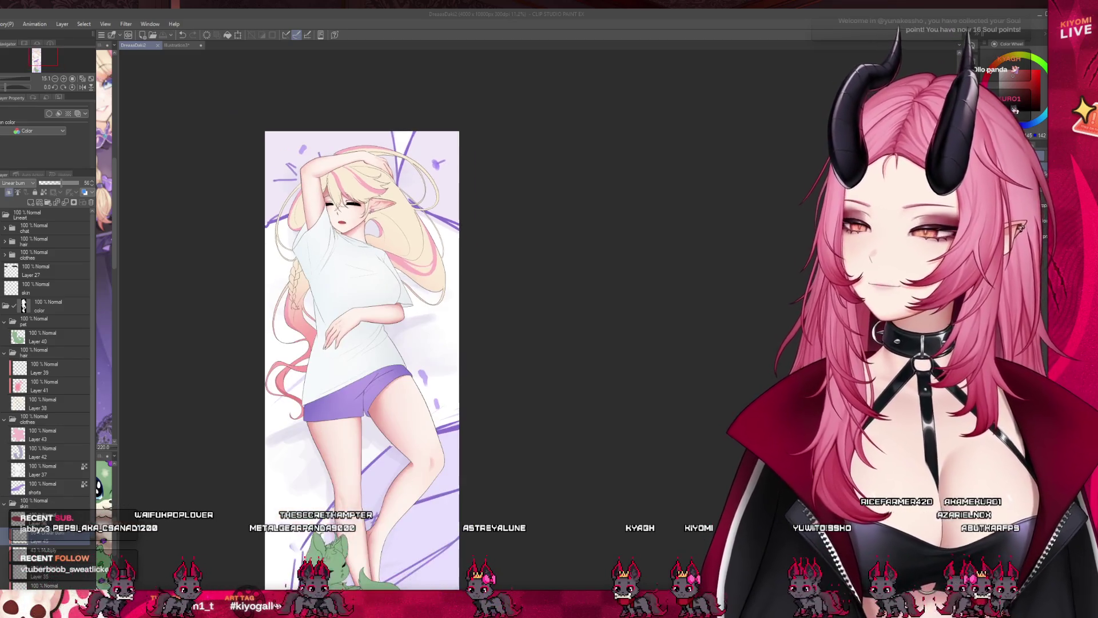
pyautogui.scroll(-1, 362, 198)
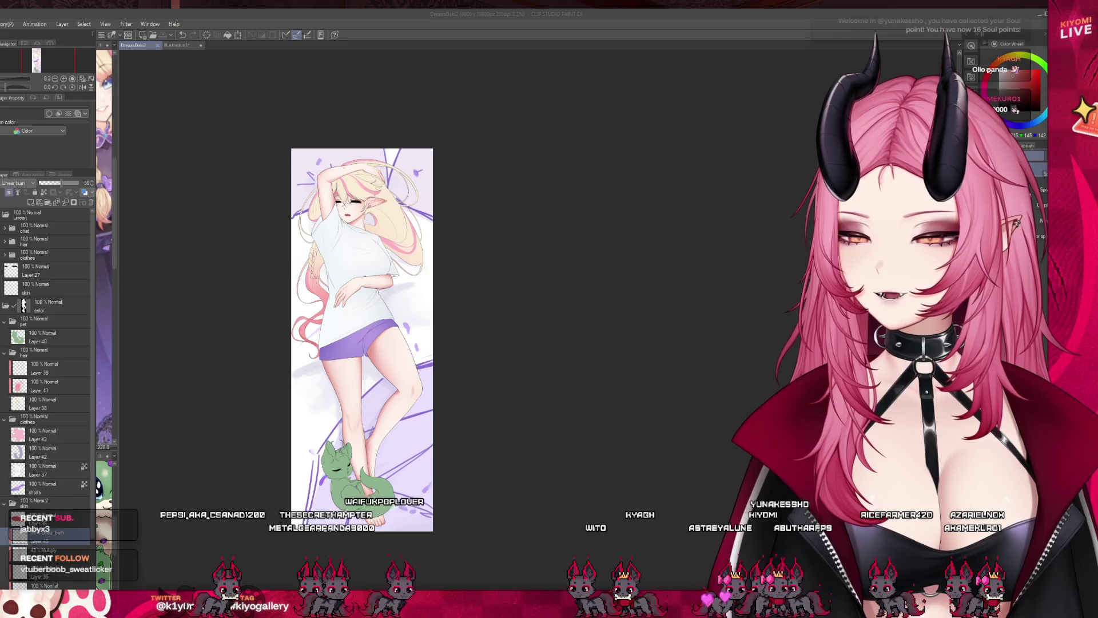
pyautogui.scroll(2, 343, 343)
pyautogui.scroll(-2, 343, 343)
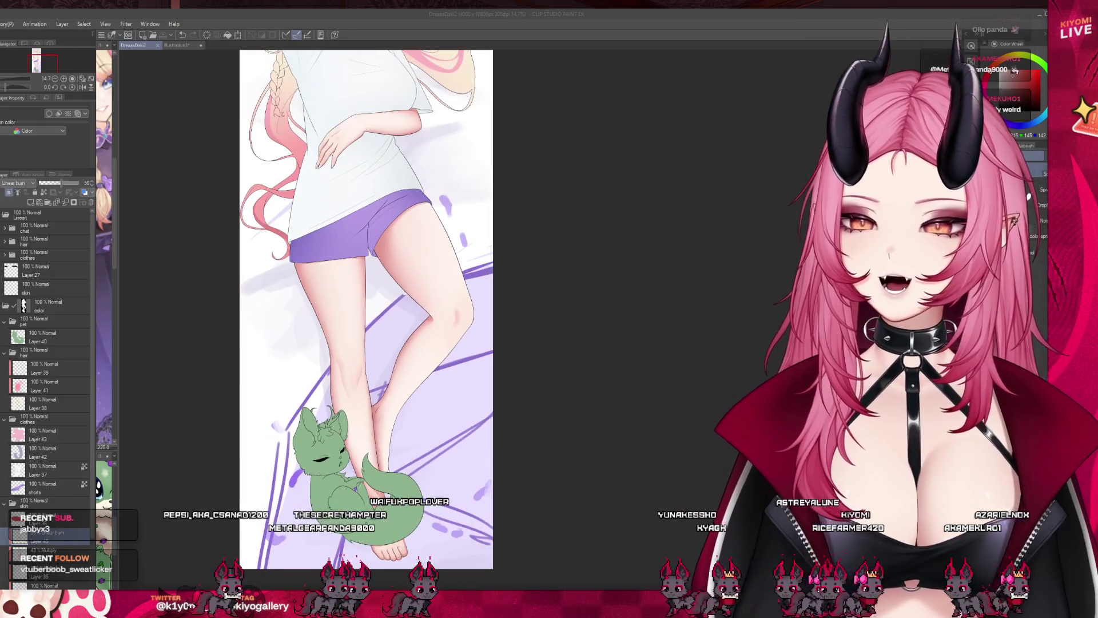
pyautogui.scroll(4, 341, 115)
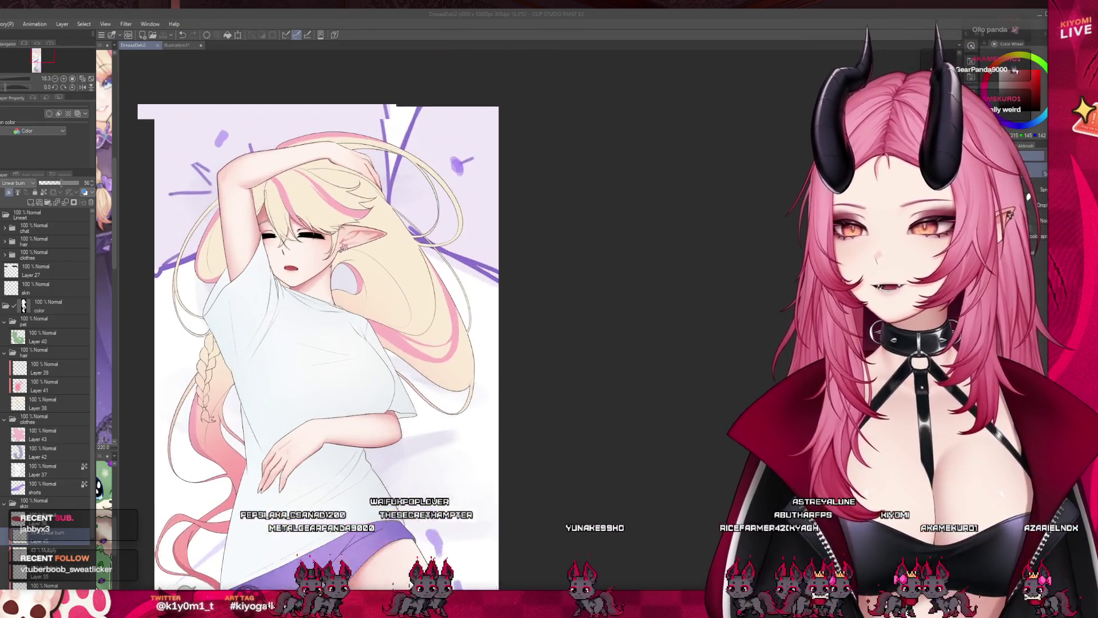
pyautogui.scroll(1, 246, 139)
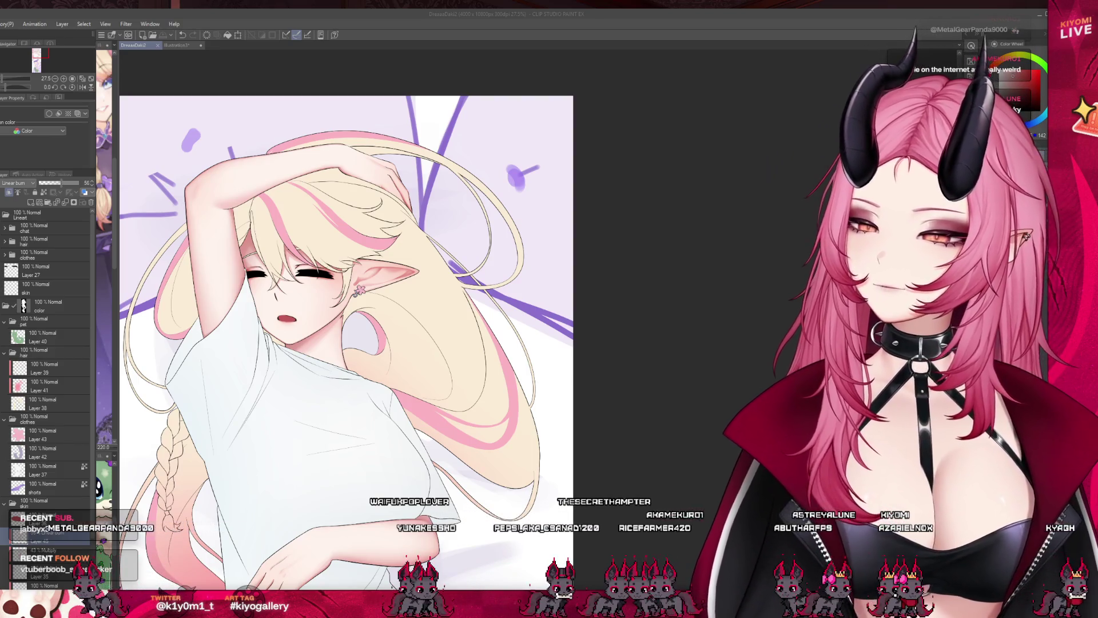
pyautogui.scroll(-1, 510, 278)
pyautogui.scroll(1, 377, 320)
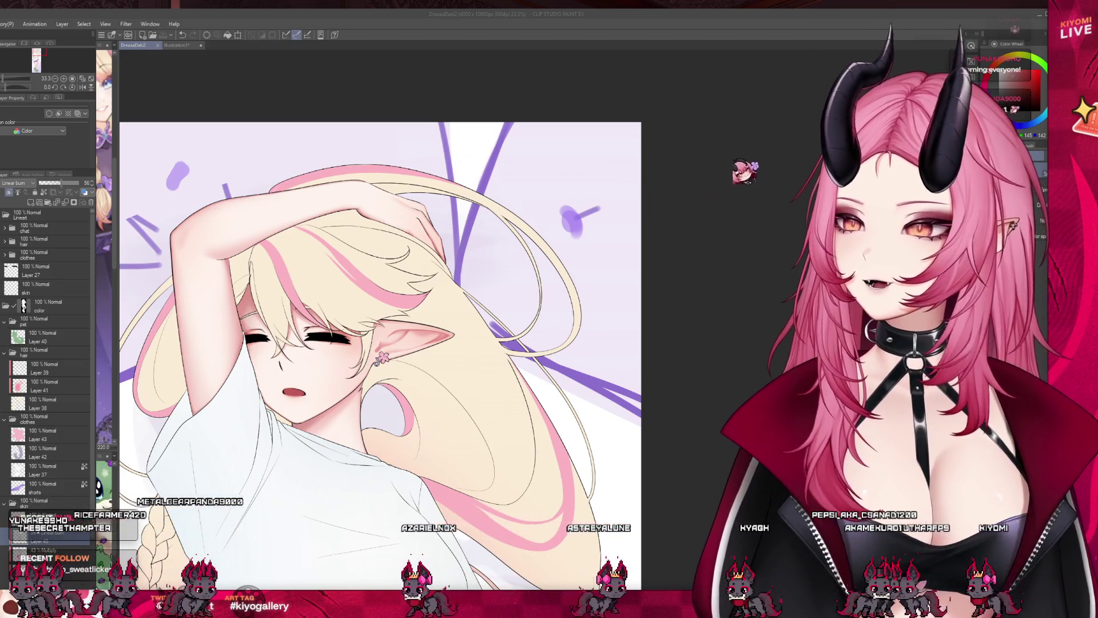
pyautogui.scroll(-1, 160, 229)
pyautogui.scroll(-1, 308, 174)
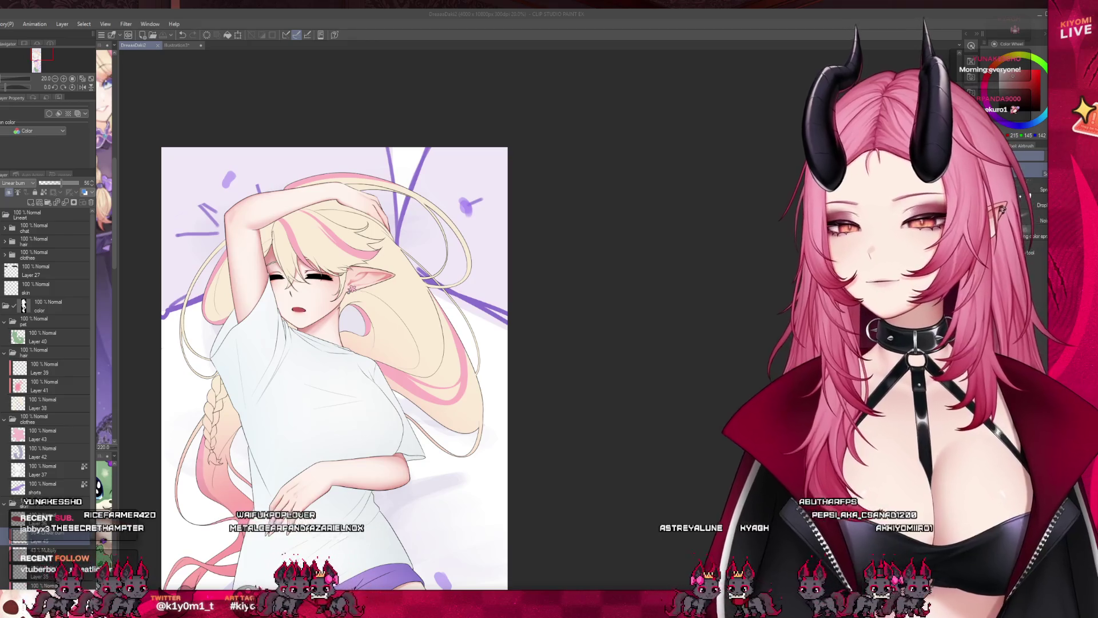
pyautogui.scroll(1, 361, 320)
pyautogui.scroll(-2, 366, 343)
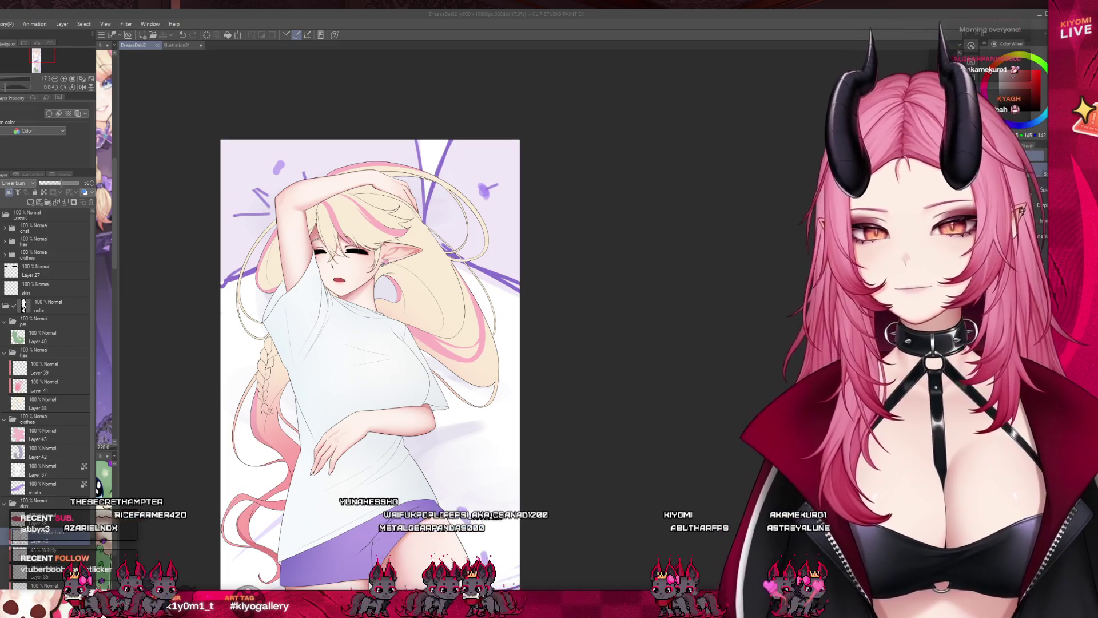
pyautogui.scroll(-5, 340, 149)
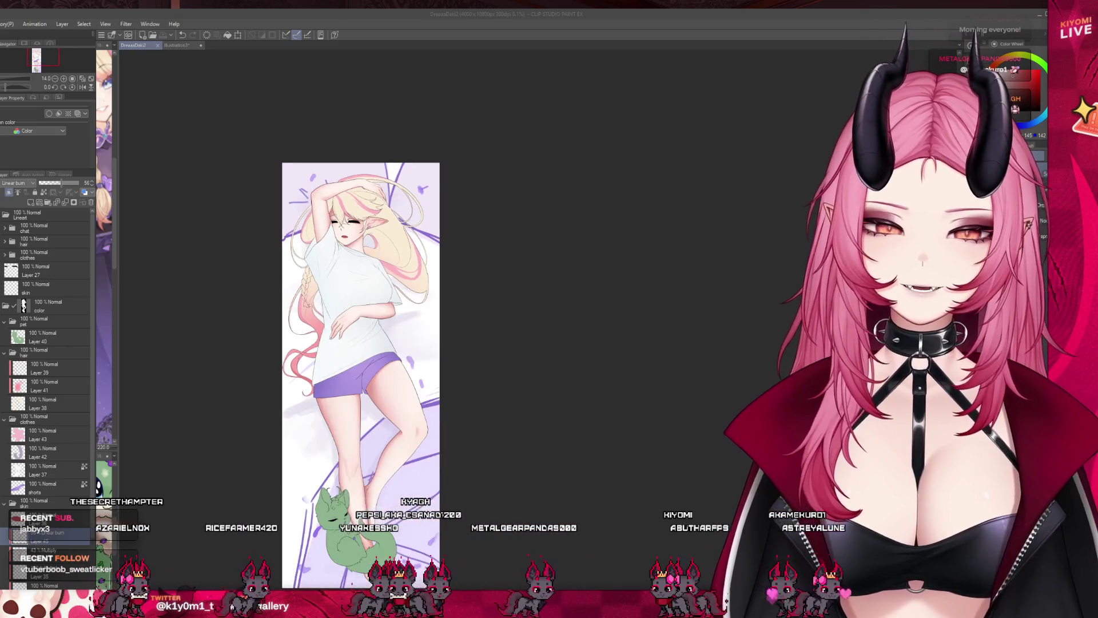
pyautogui.scroll(5, 343, 182)
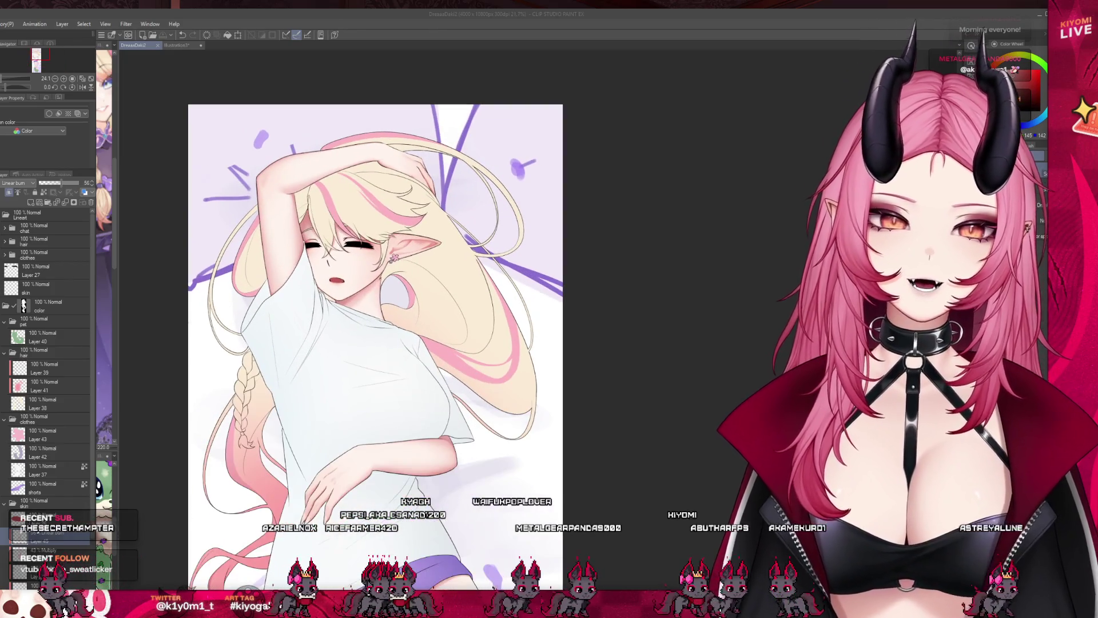
pyautogui.hotkey('ctrl', '+')
pyautogui.scroll(3, 309, 274)
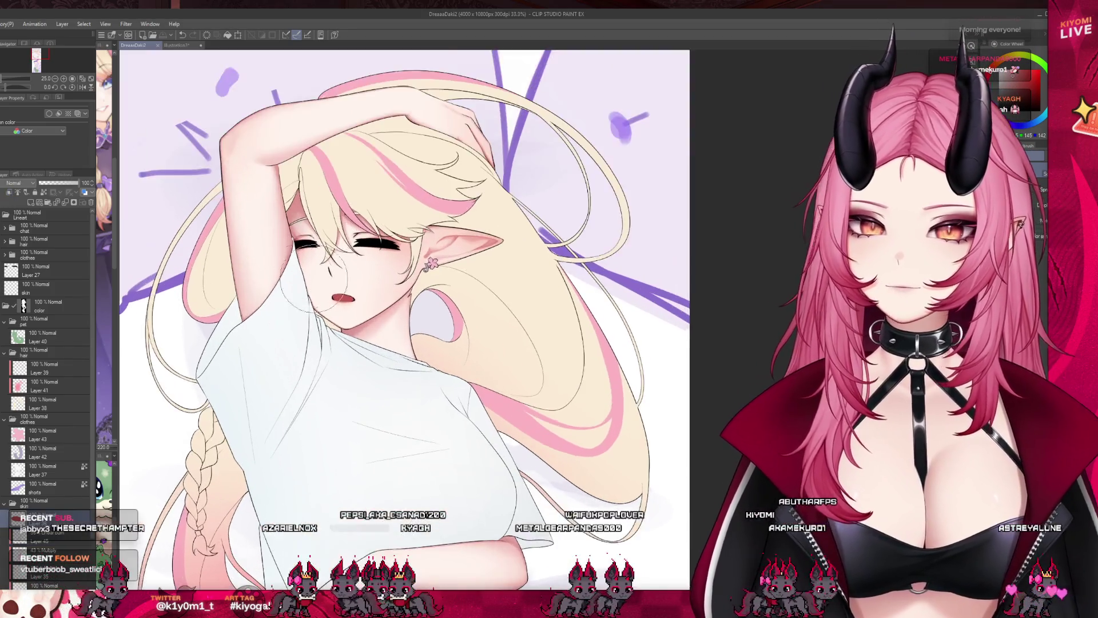
pyautogui.scroll(2, 343, 292)
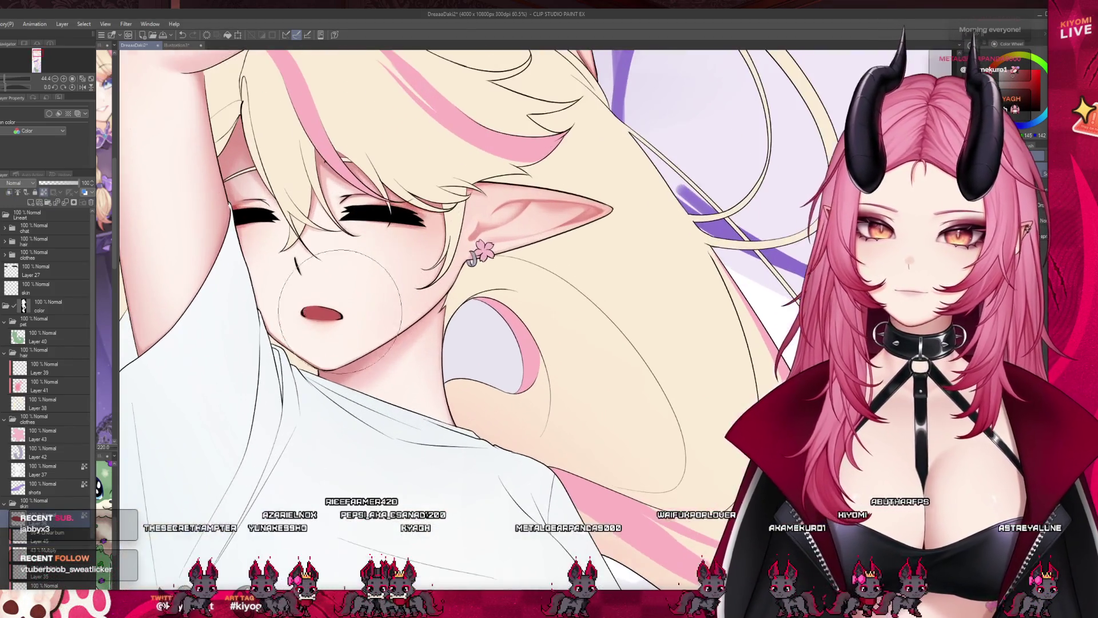
pyautogui.scroll(2, 326, 209)
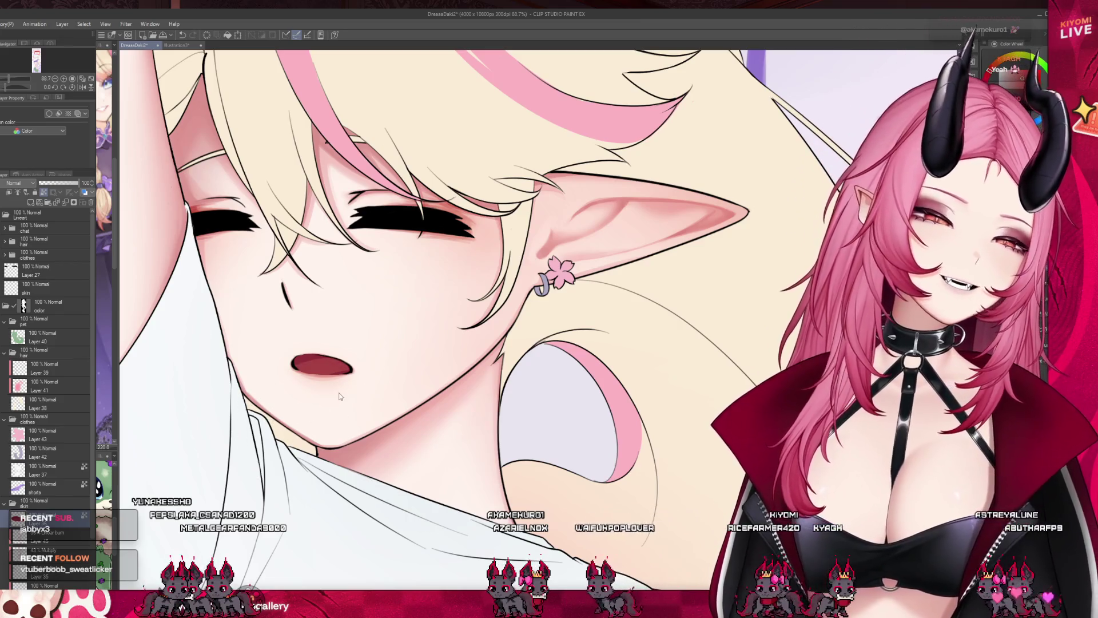
# Paint a lighter pink-red tone inside the lower mouth and zoom out to check it
pyautogui.moveTo(352, 375); pyautogui.dragTo(320, 369)
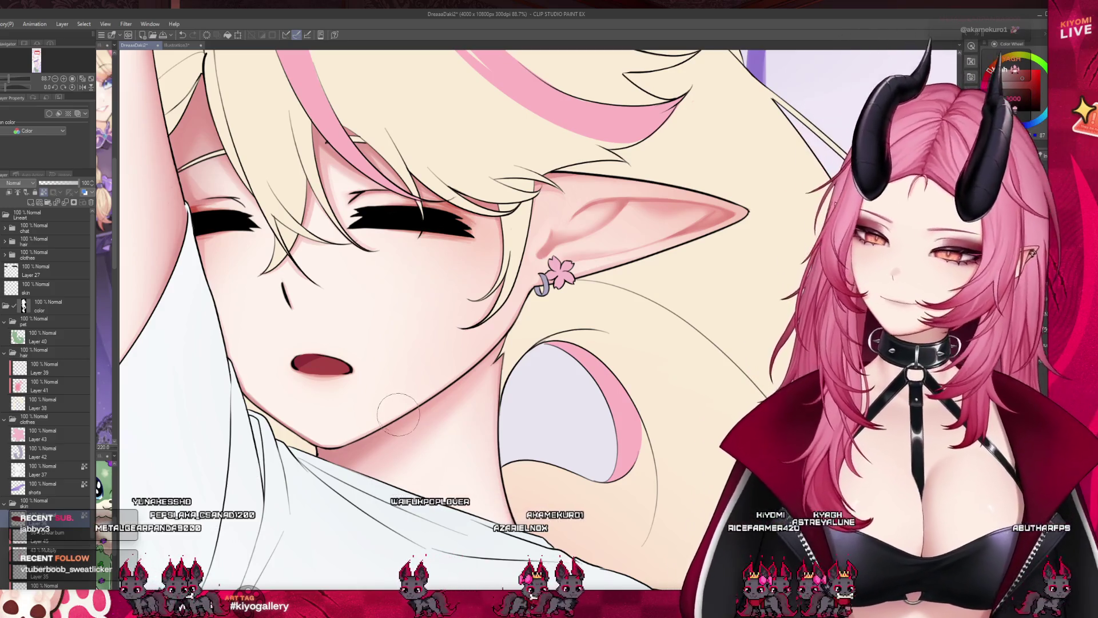
pyautogui.scroll(-1, 388, 415)
pyautogui.scroll(2, 388, 415)
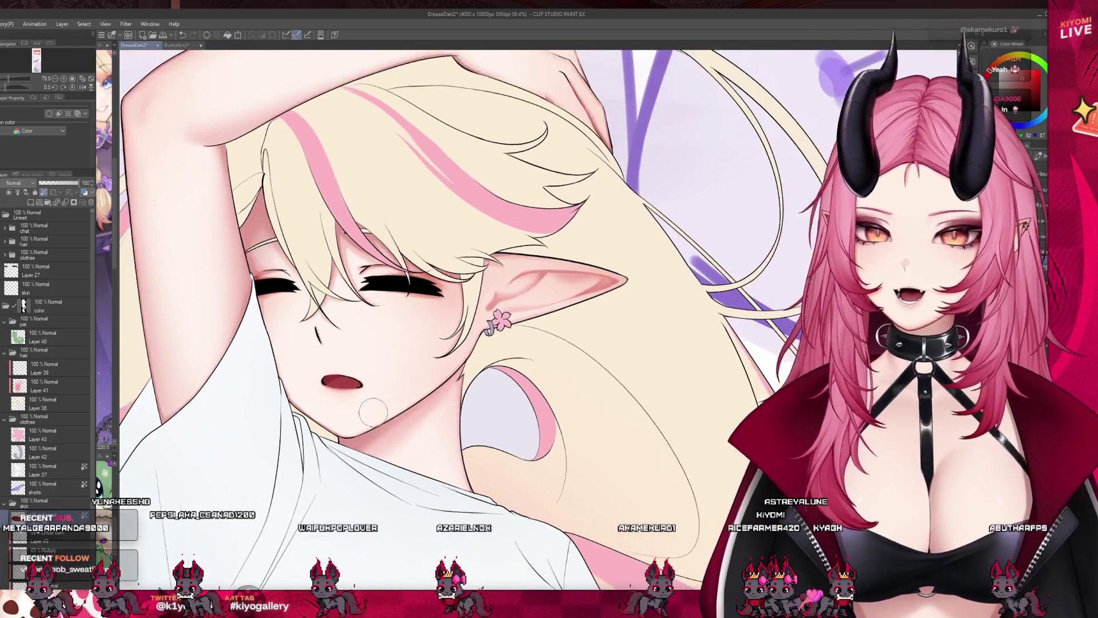
pyautogui.scroll(-1, 324, 320)
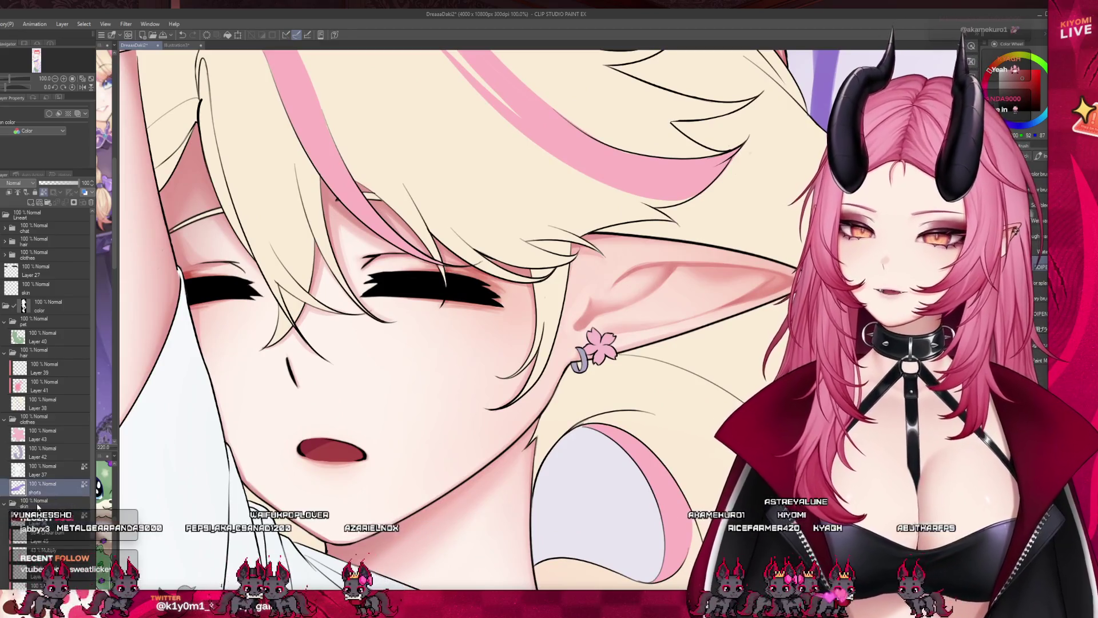
pyautogui.scroll(-2, 325, 319)
pyautogui.scroll(-5, 290, 290)
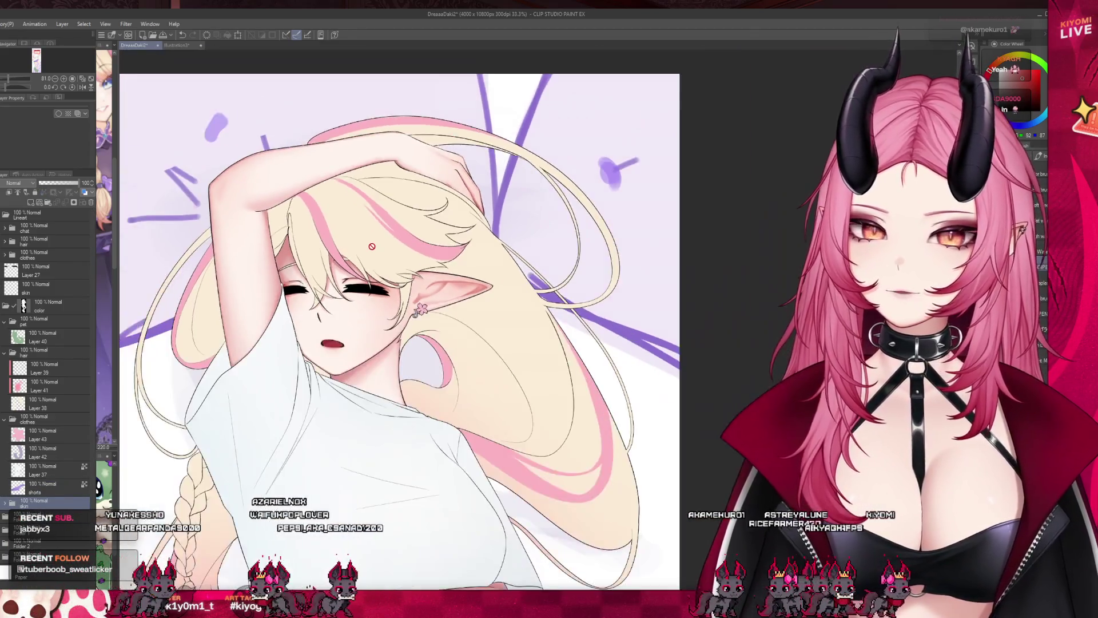
pyautogui.scroll(4, 383, 368)
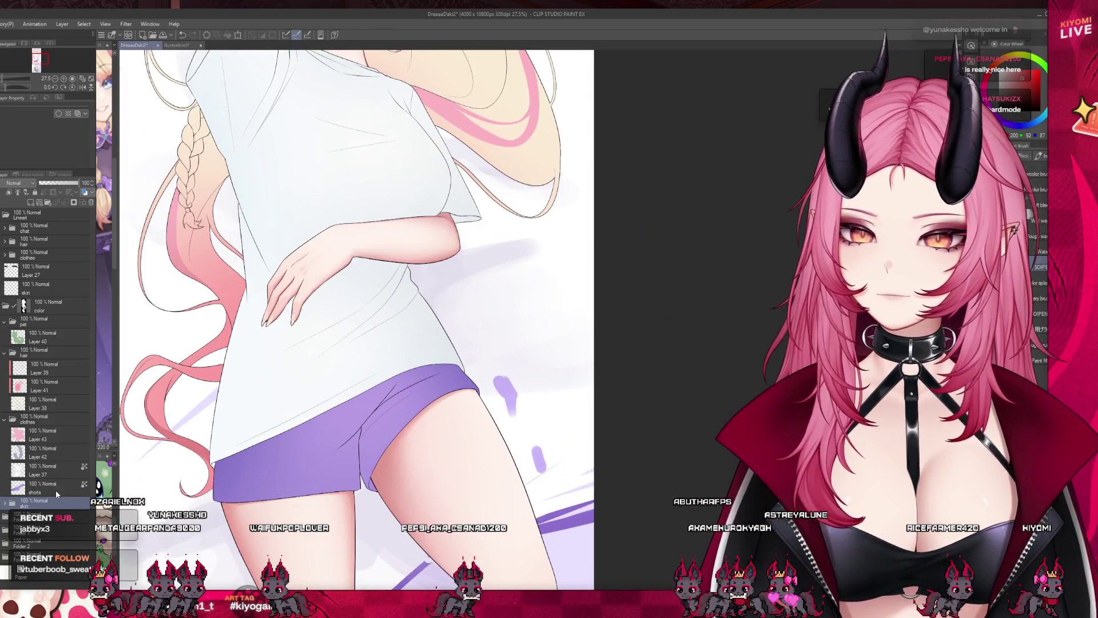
pyautogui.click(56, 491)
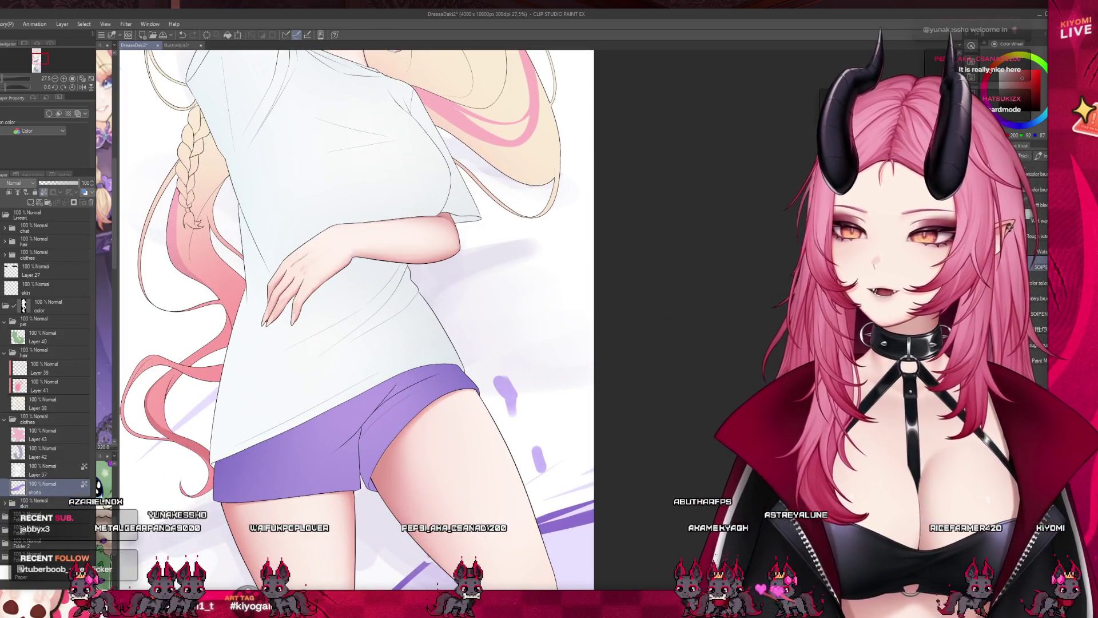
# Add a Multiply layer above the shorts and shade a diagonal fold at 56% opacity
pyautogui.click(31, 202)
pyautogui.click(20, 182)
pyautogui.click(23, 211)
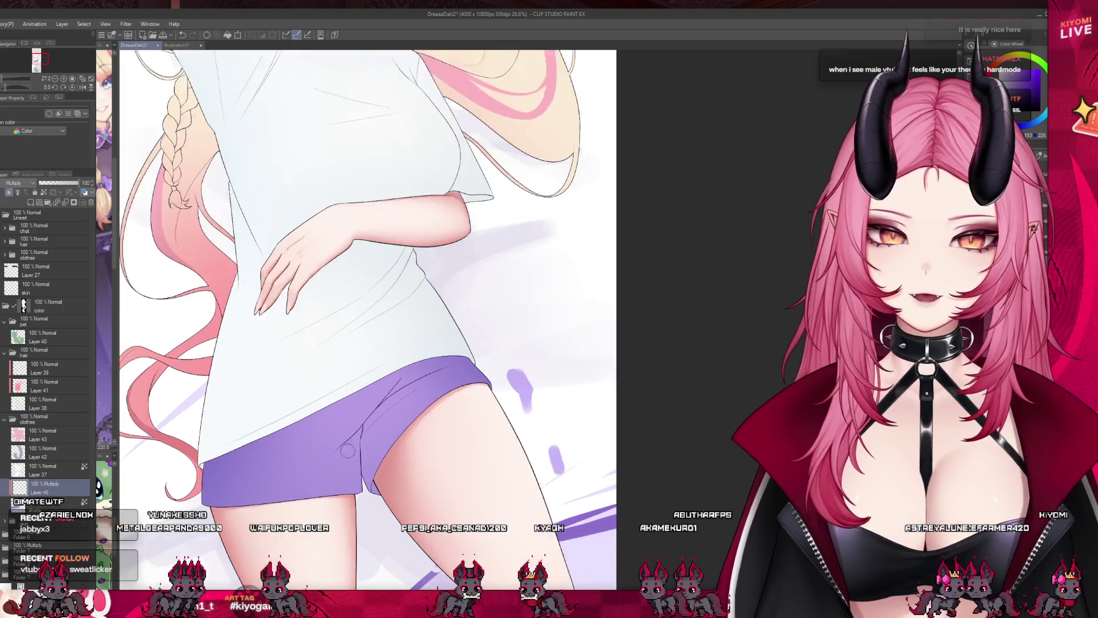
pyautogui.scroll(3, 379, 460)
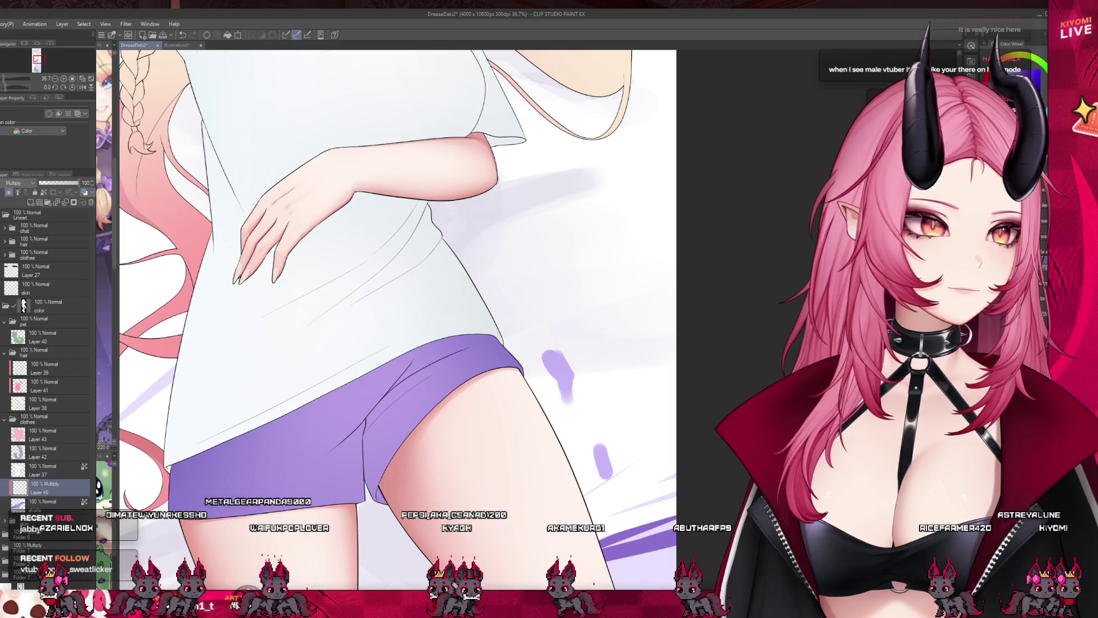
pyautogui.moveTo(451, 362); pyautogui.dragTo(371, 438)
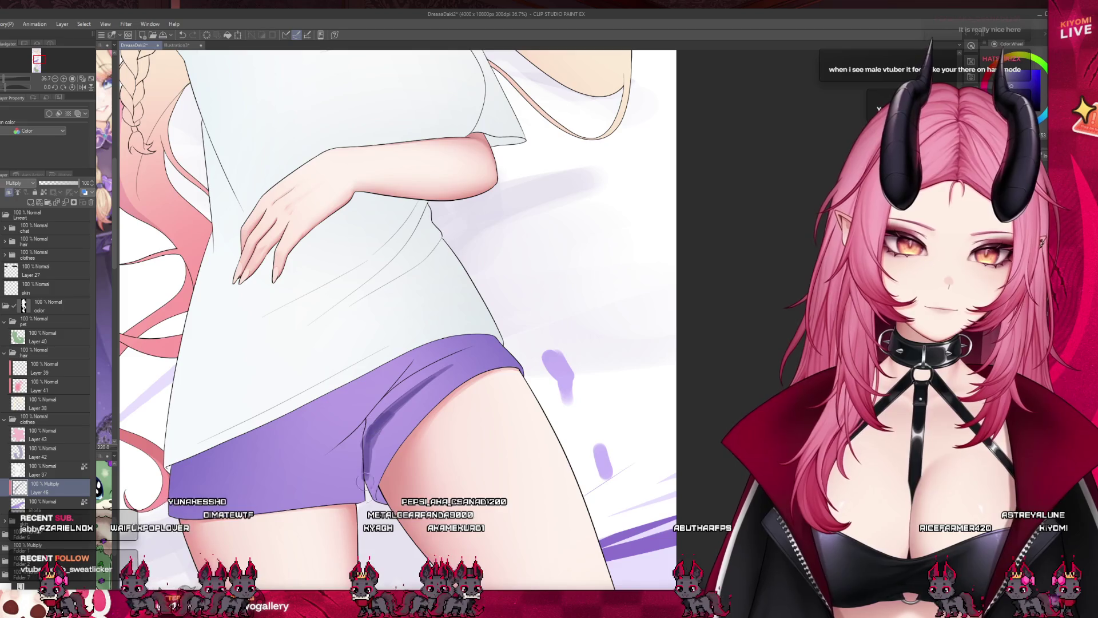
pyautogui.click(62, 183)
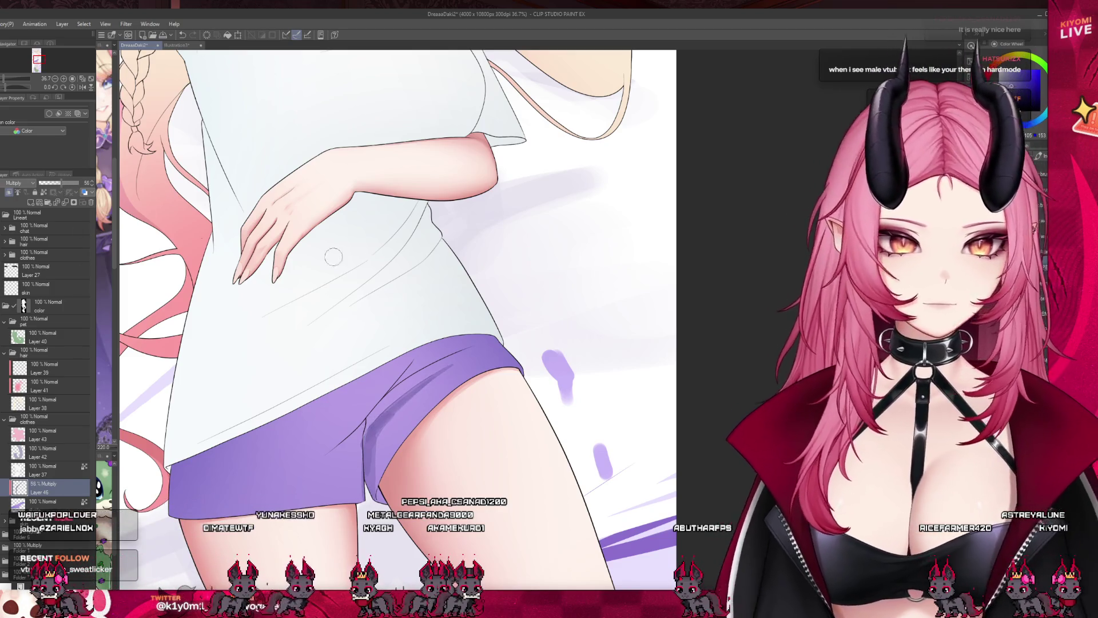
# Paint darker shorts shadows and a faint thigh shadow, fading the layer to 35% opacity
pyautogui.moveTo(366, 469); pyautogui.dragTo(383, 424)
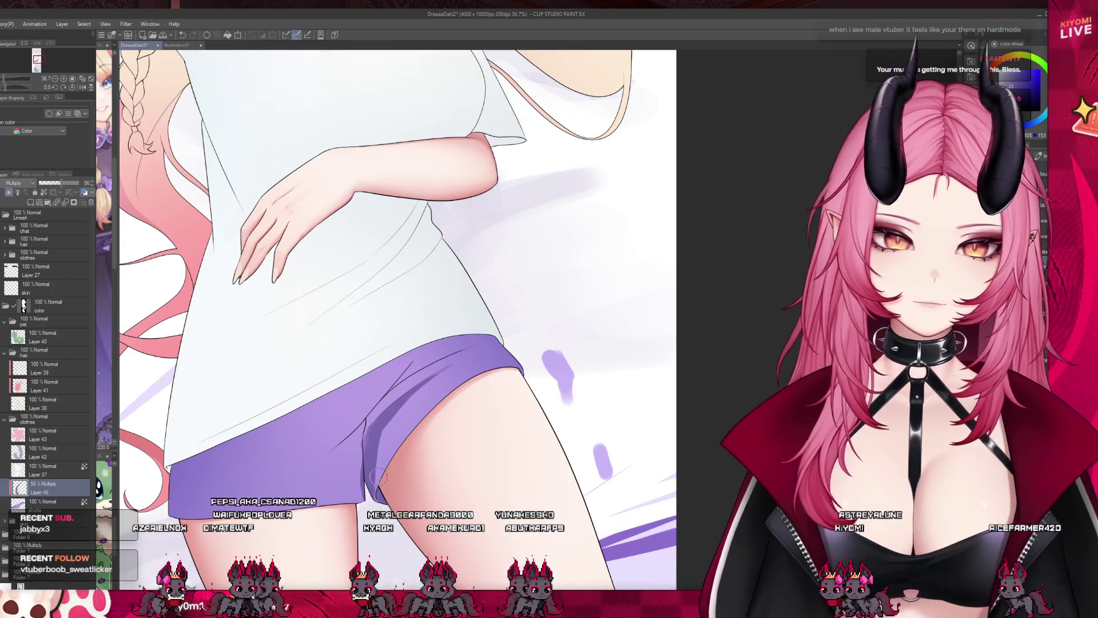
pyautogui.hotkey('ctrl', 'z')
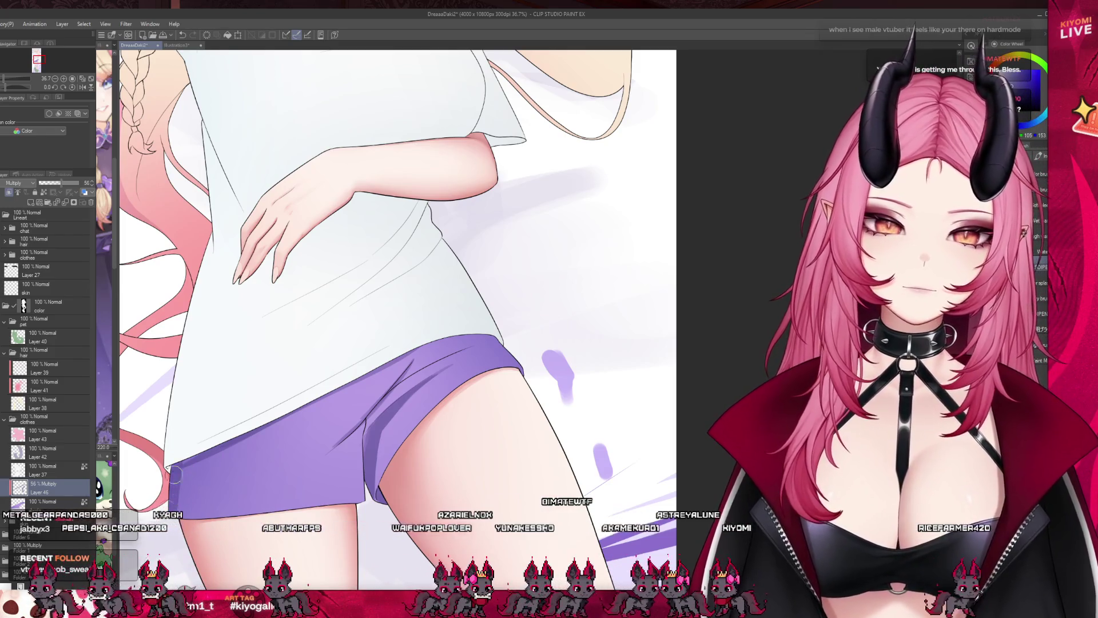
pyautogui.moveTo(208, 476); pyautogui.dragTo(183, 506)
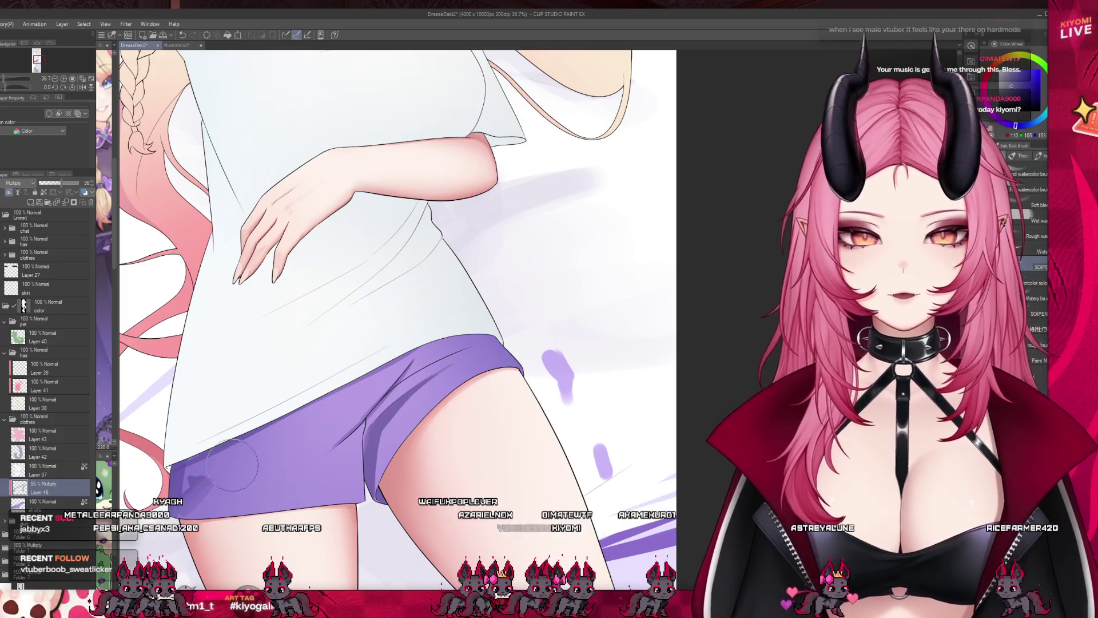
pyautogui.moveTo(61, 183); pyautogui.dragTo(53, 184)
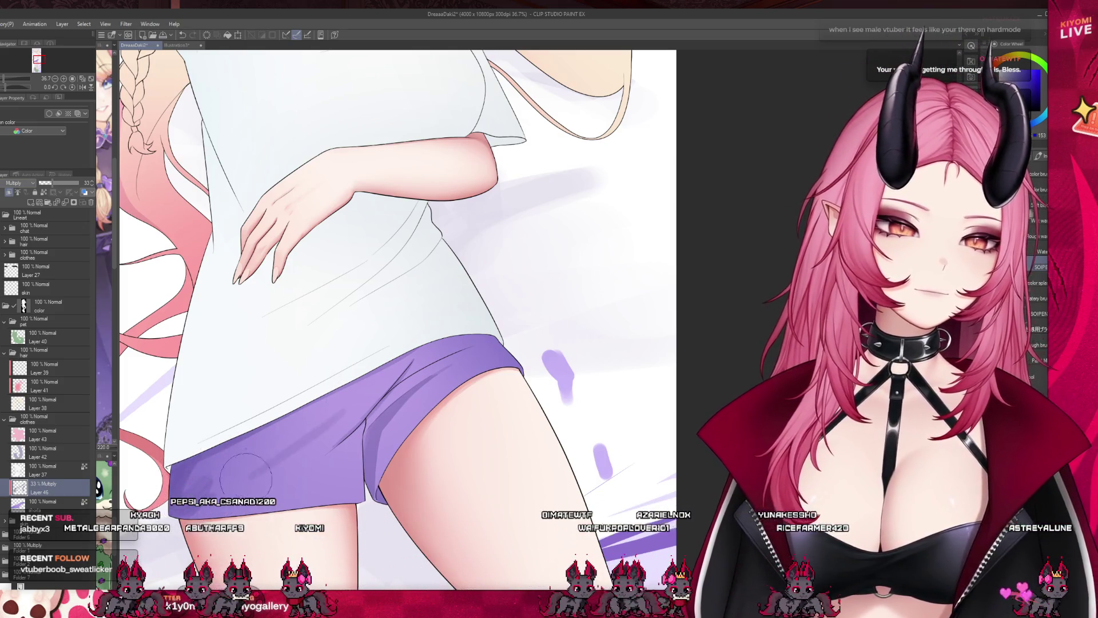
pyautogui.moveTo(277, 441)
pyautogui.mouseDown()
pyautogui.moveTo(269, 466)
pyautogui.moveTo(354, 444)
pyautogui.mouseUp()
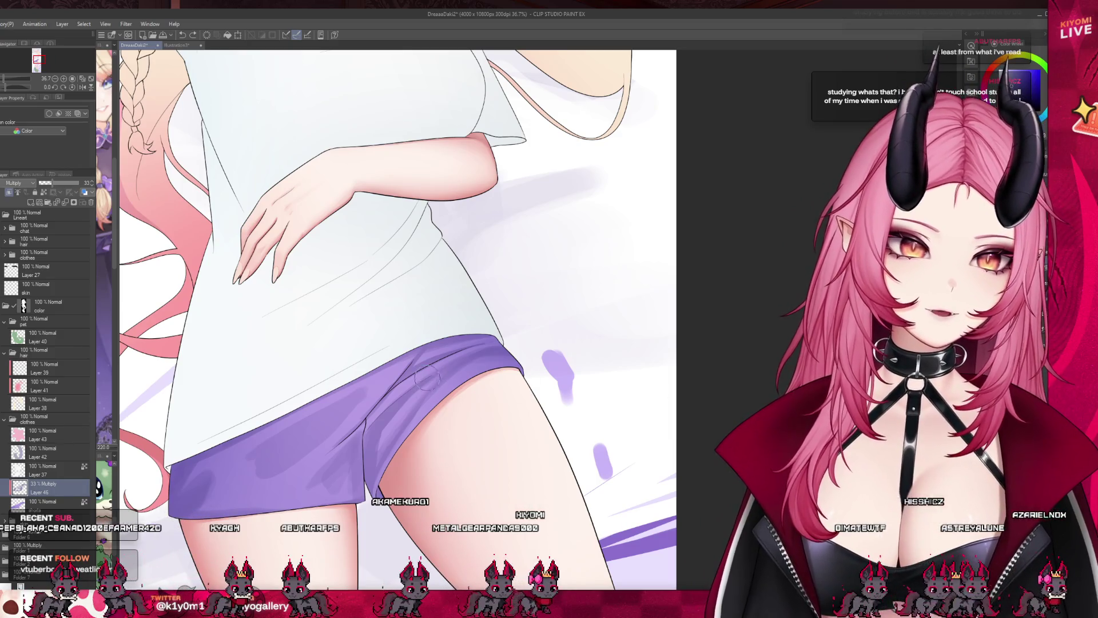
pyautogui.moveTo(426, 378); pyautogui.dragTo(430, 401)
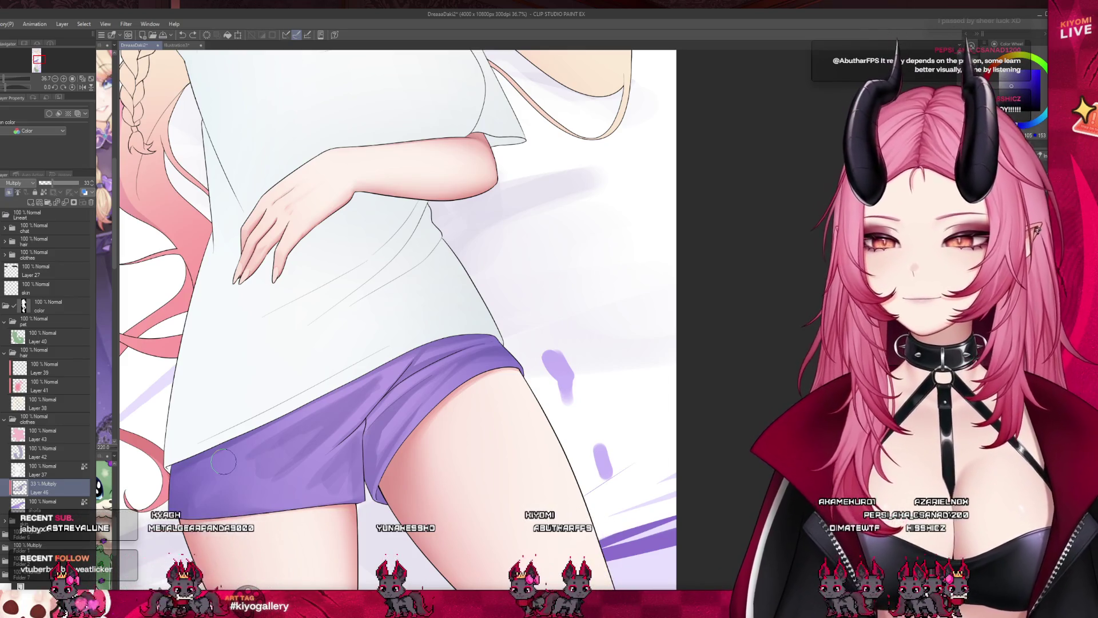
pyautogui.scroll(-1, 454, 381)
# Darken the lower shorts with another purple stroke, switch to the Blend sub tool, and fit the canvas
pyautogui.scroll(-3, 455, 381)
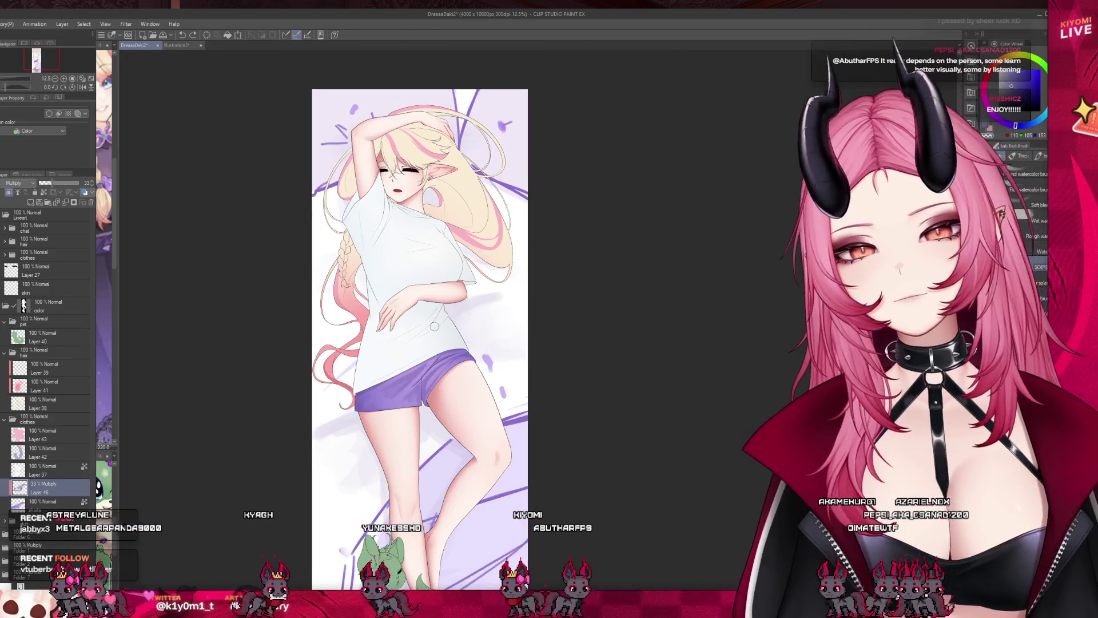
pyautogui.scroll(3, 435, 314)
pyautogui.scroll(3, 435, 315)
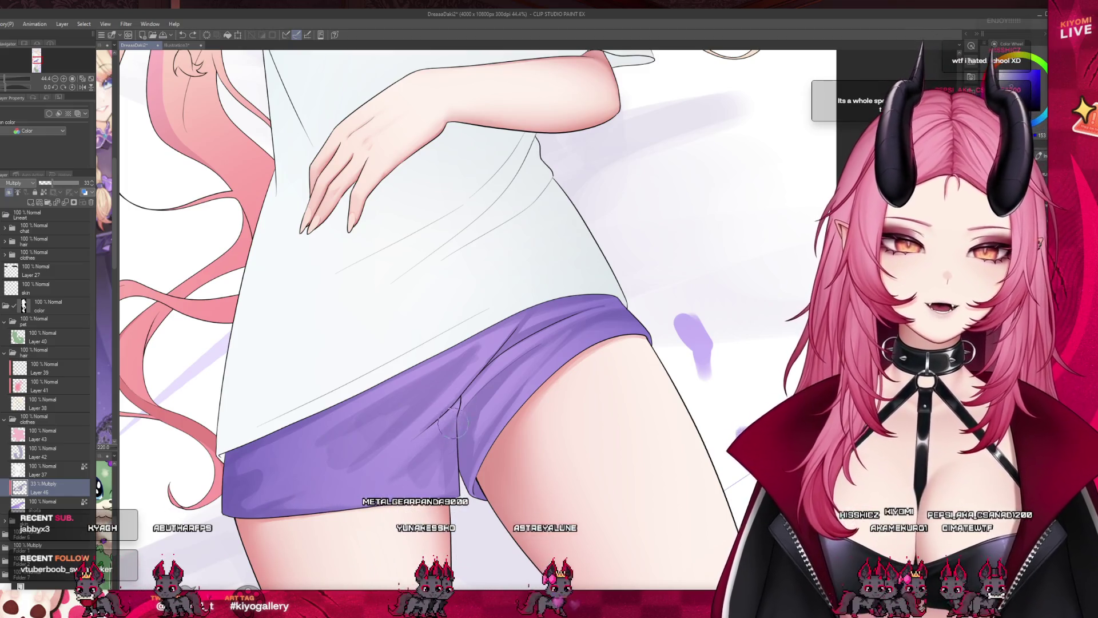
pyautogui.moveTo(372, 489); pyautogui.dragTo(408, 469)
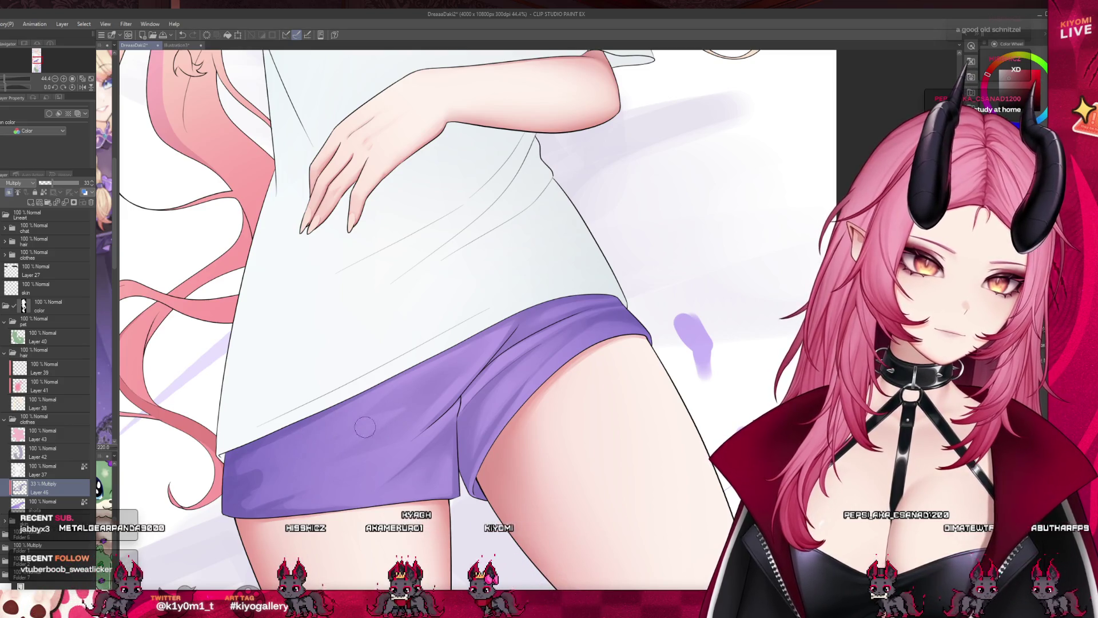
pyautogui.press('j')
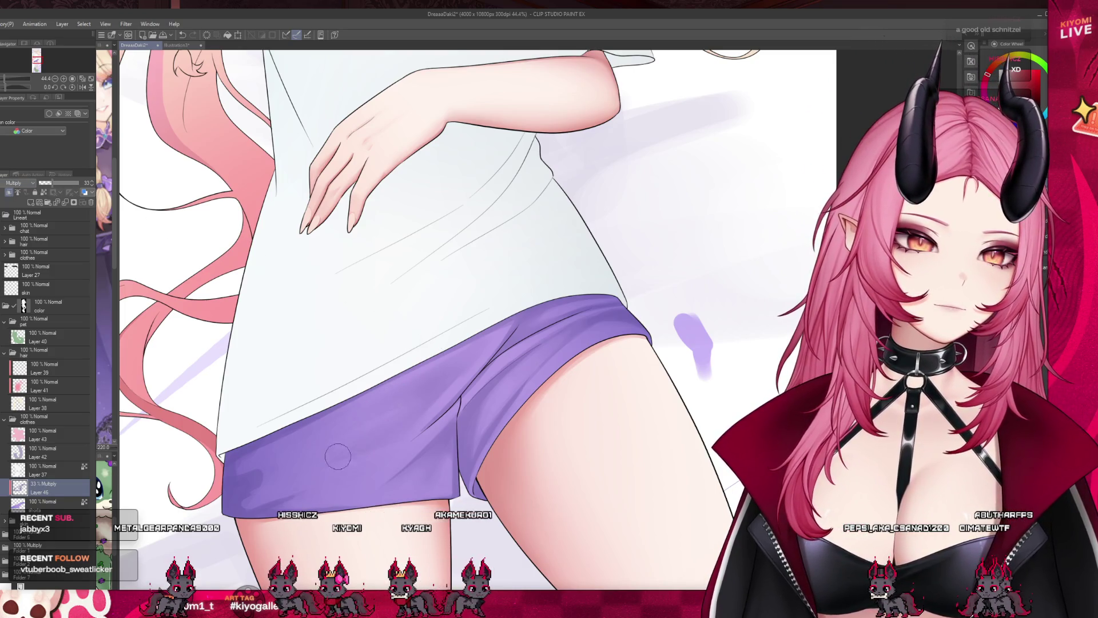
pyautogui.hotkey('ctrl', '0')
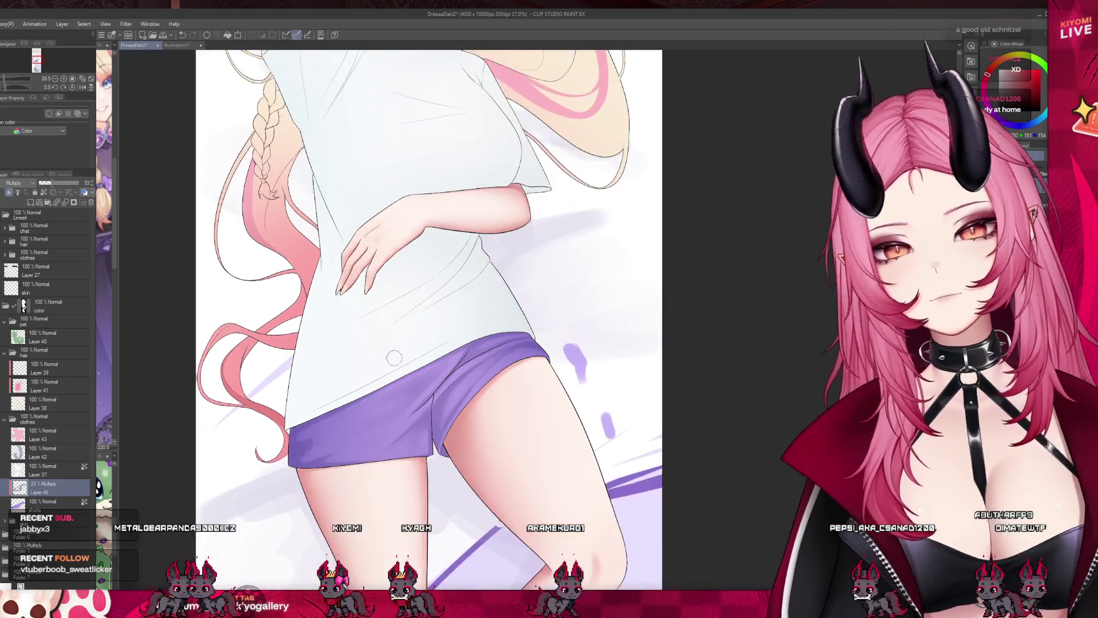
pyautogui.scroll(1, 400, 343)
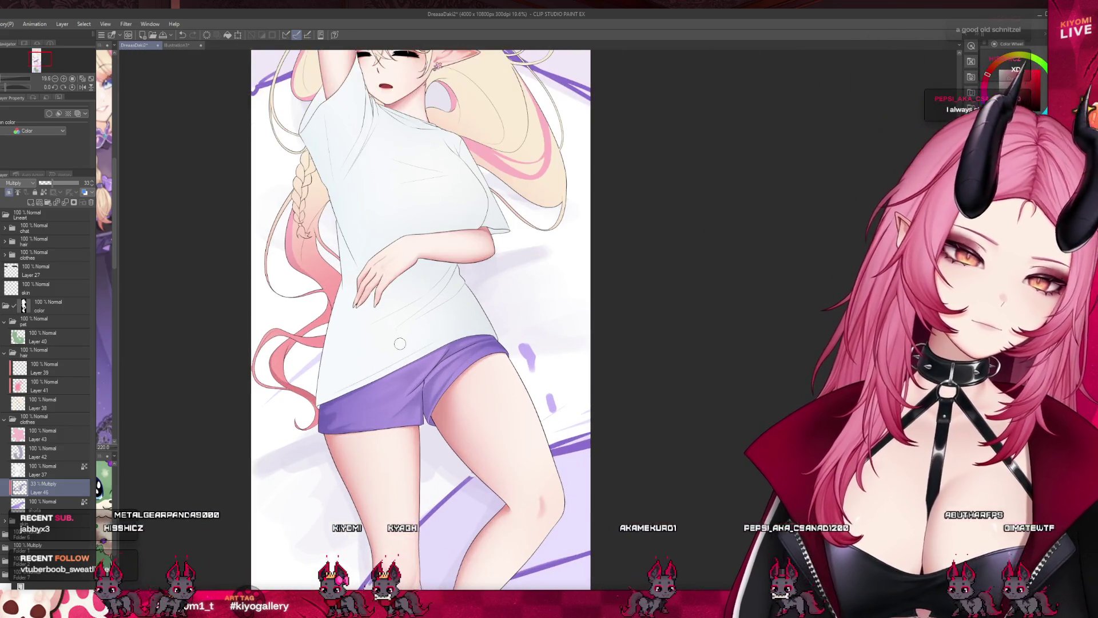
pyautogui.scroll(-3, 412, 452)
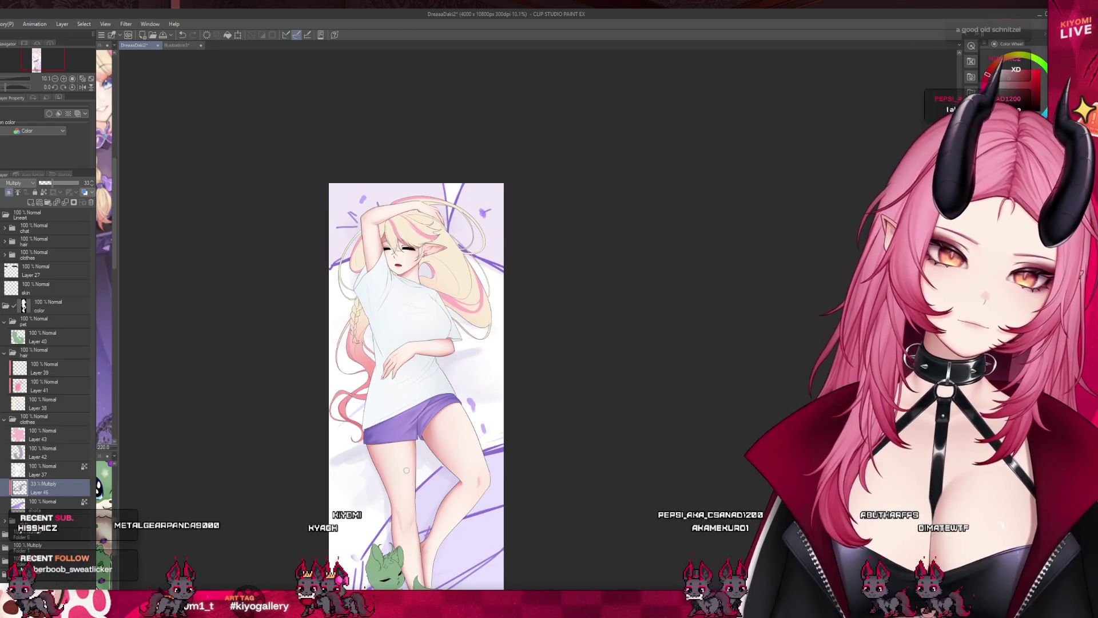
pyautogui.scroll(8, 375, 422)
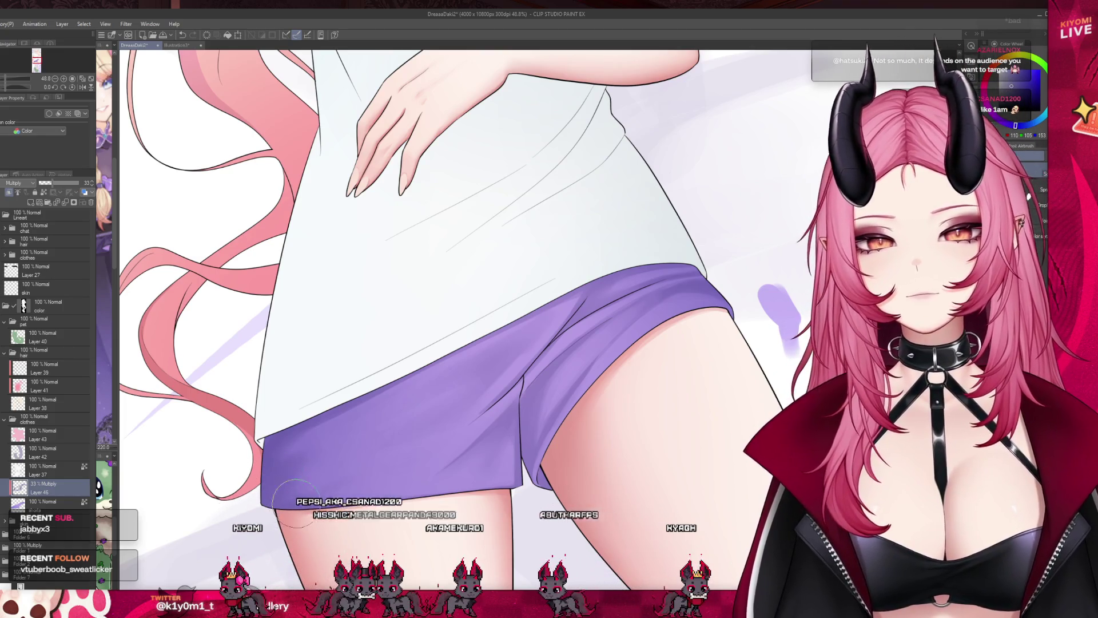
# Add a Linear burn raster layer above the 33% Multiply shading layer on the shorts
pyautogui.scroll(-7, 441, 380)
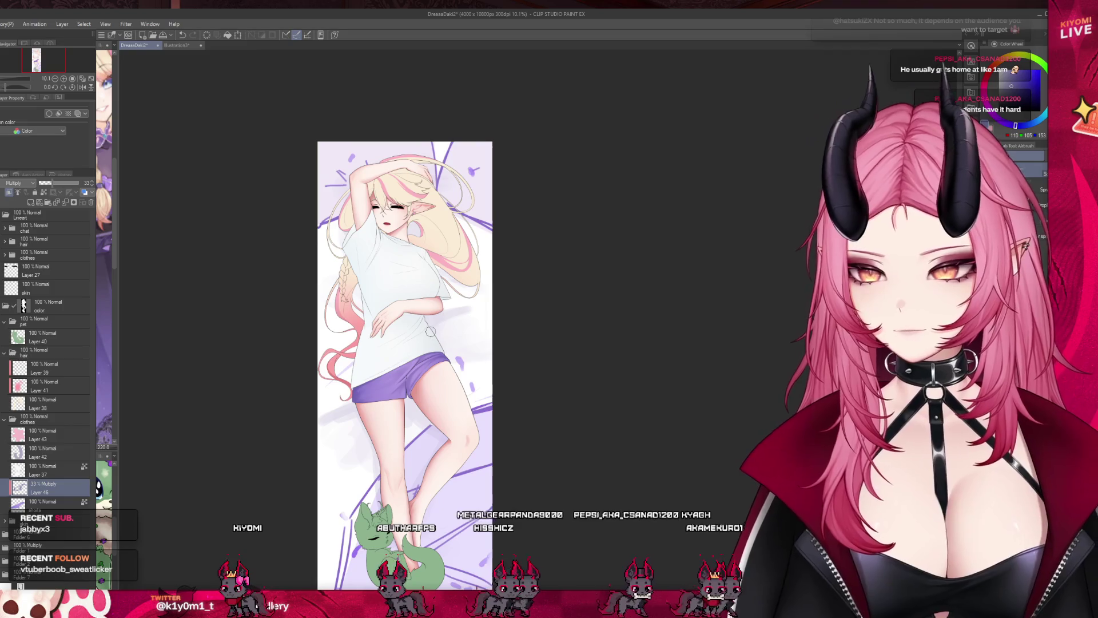
pyautogui.scroll(8, 430, 331)
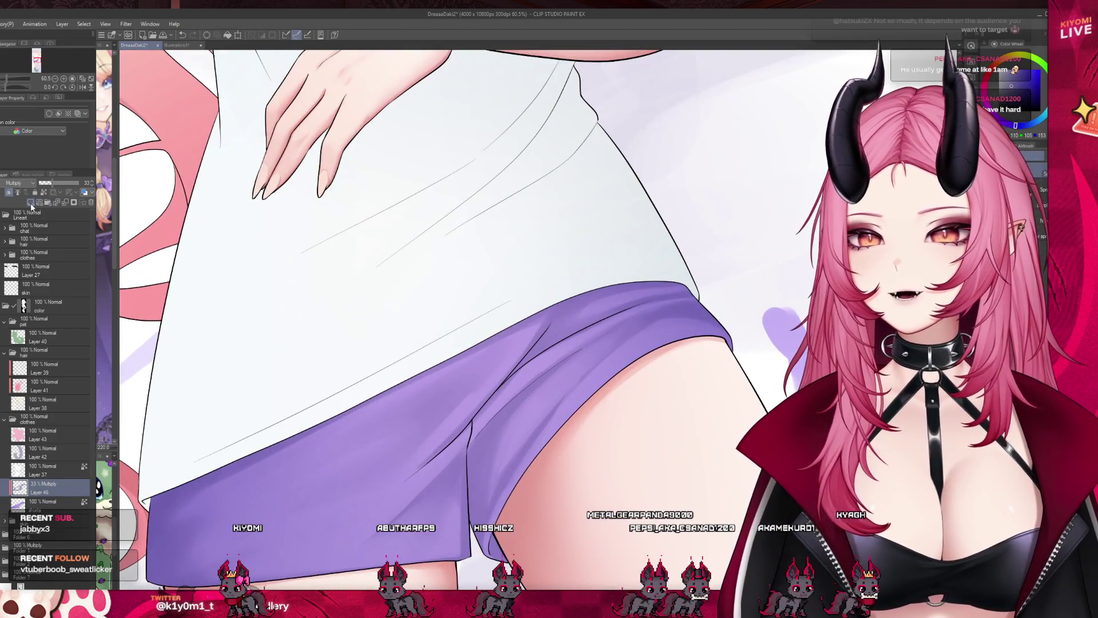
pyautogui.click(31, 203)
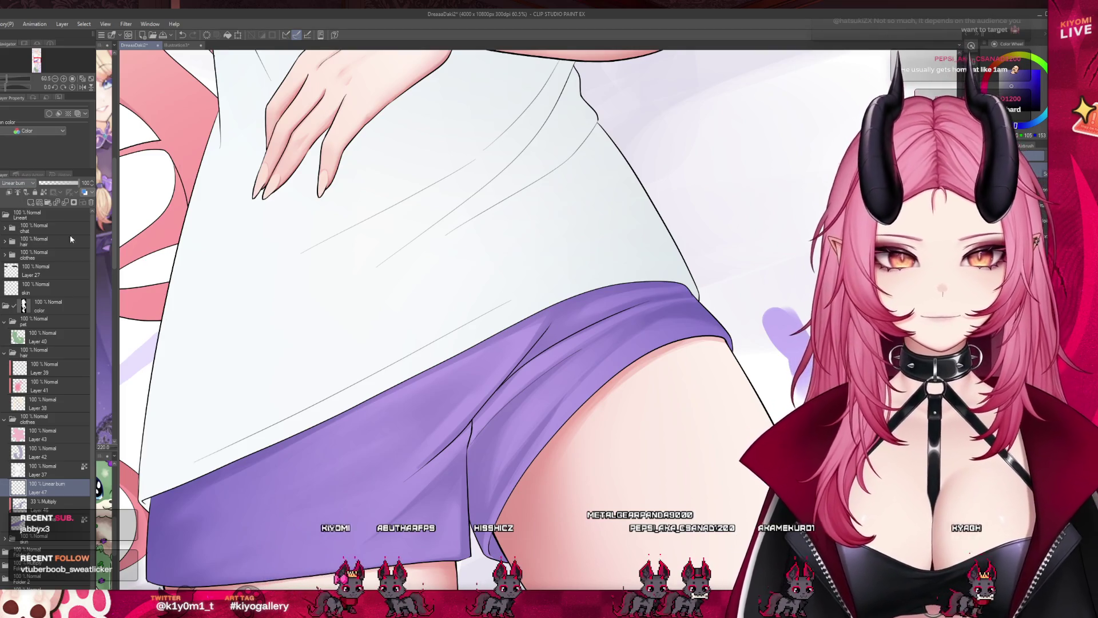
pyautogui.click(51, 503)
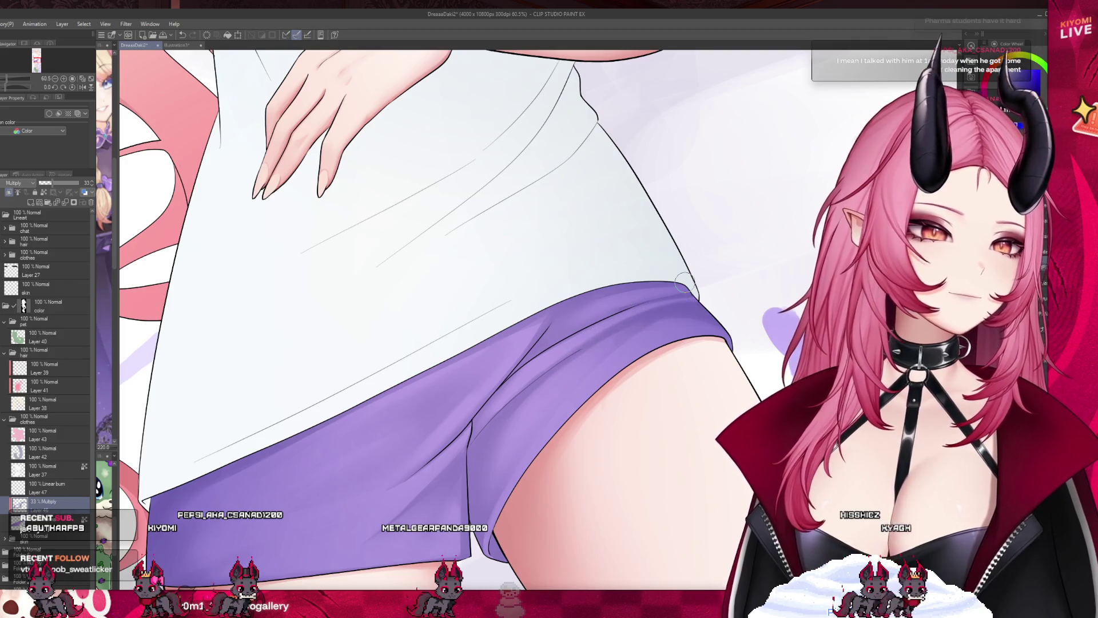
pyautogui.scroll(-2, 555, 409)
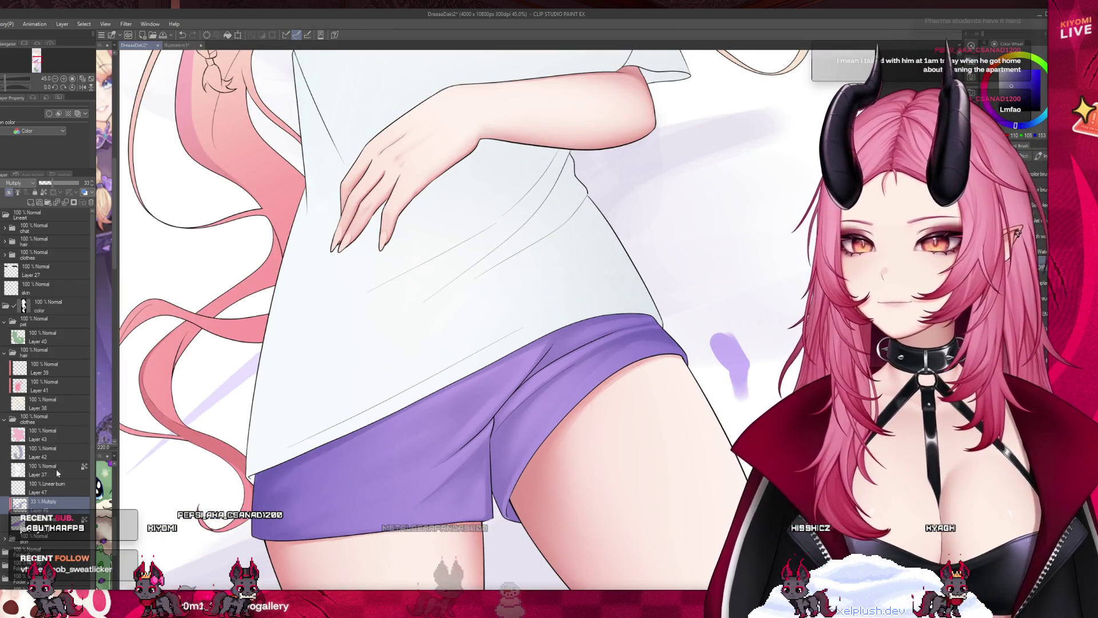
pyautogui.click(54, 488)
pyautogui.scroll(1, 588, 385)
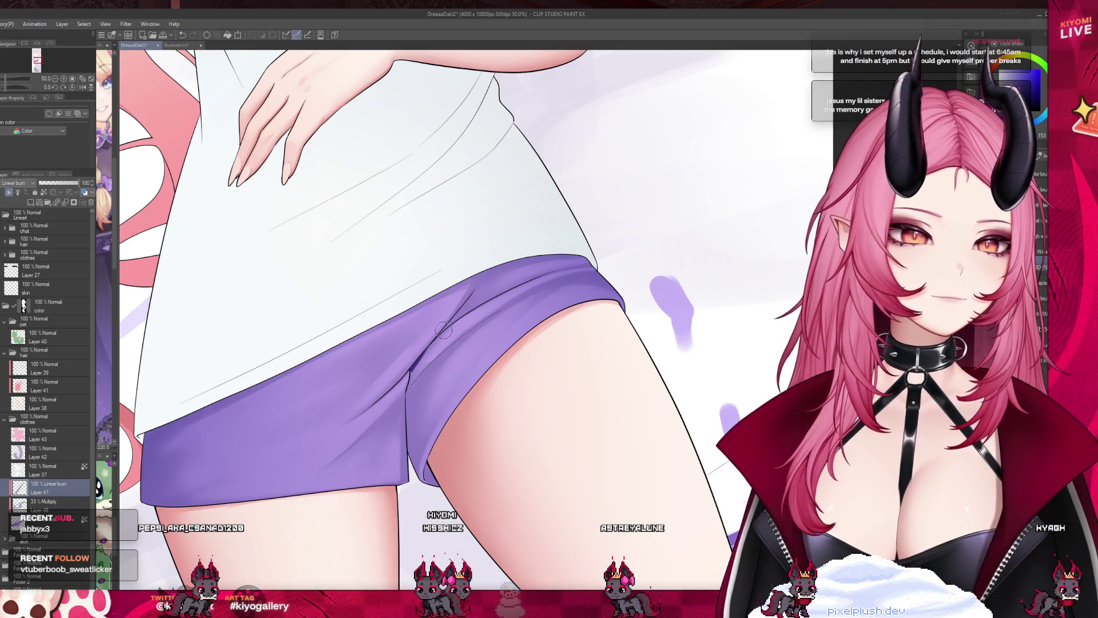
# Paint a dark purple crease along the shorts and set Layer 47 to 54% opacity
pyautogui.moveTo(511, 289); pyautogui.dragTo(444, 327)
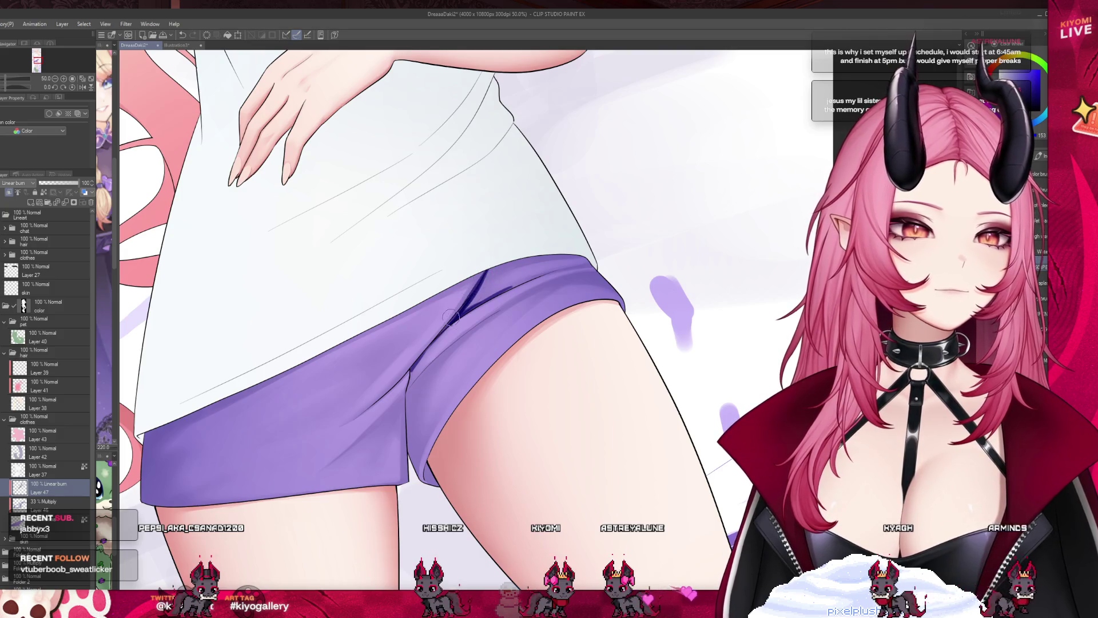
pyautogui.moveTo(466, 313); pyautogui.dragTo(546, 273)
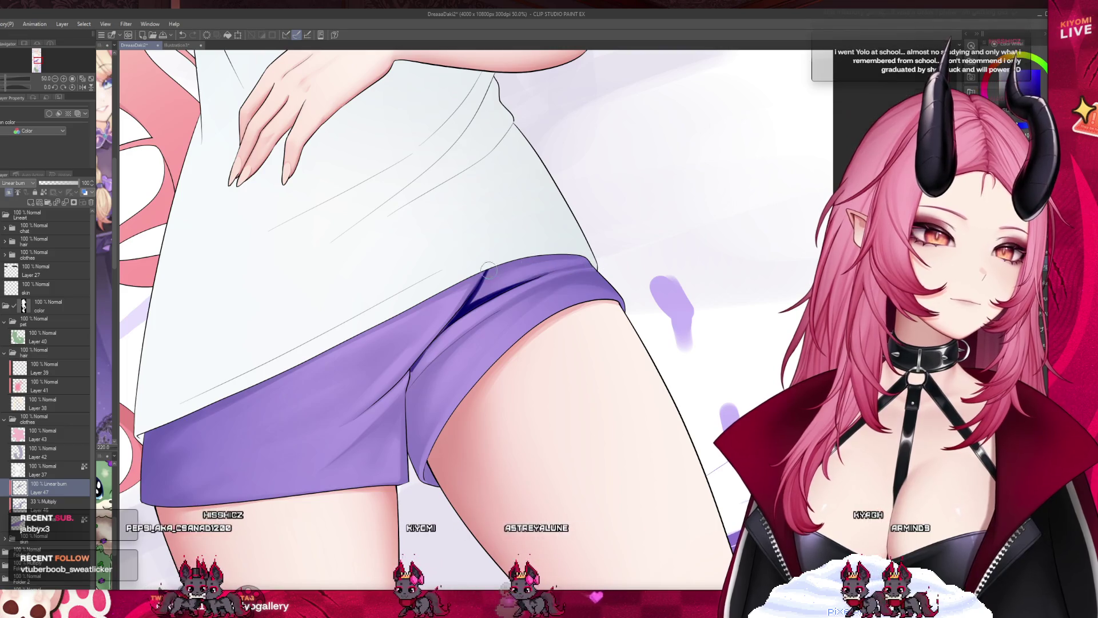
pyautogui.click(62, 183)
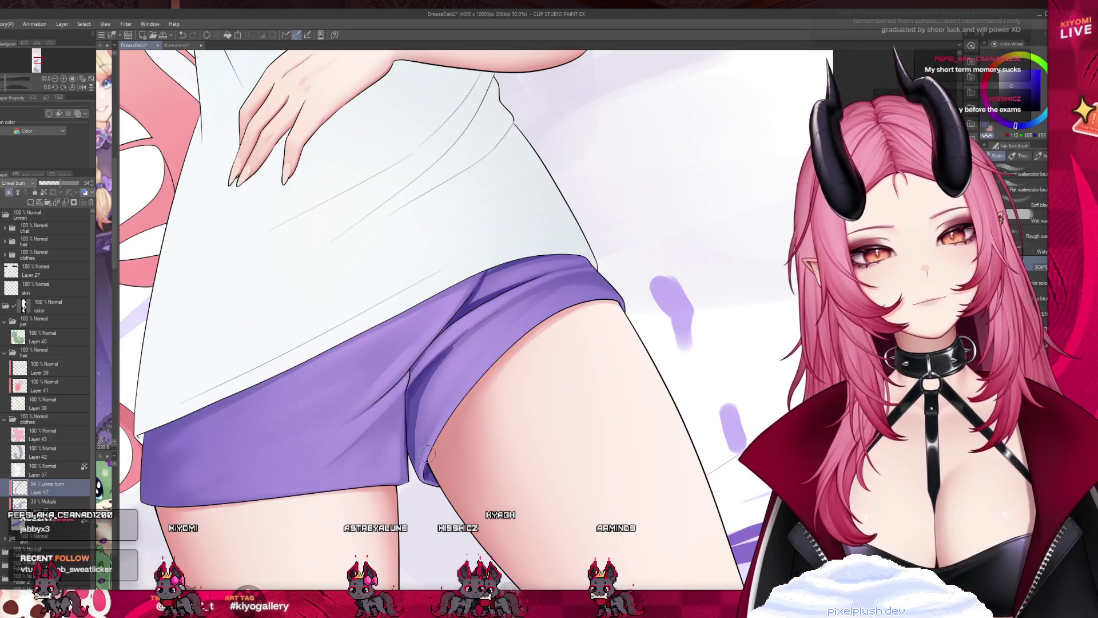
pyautogui.scroll(-4, 490, 448)
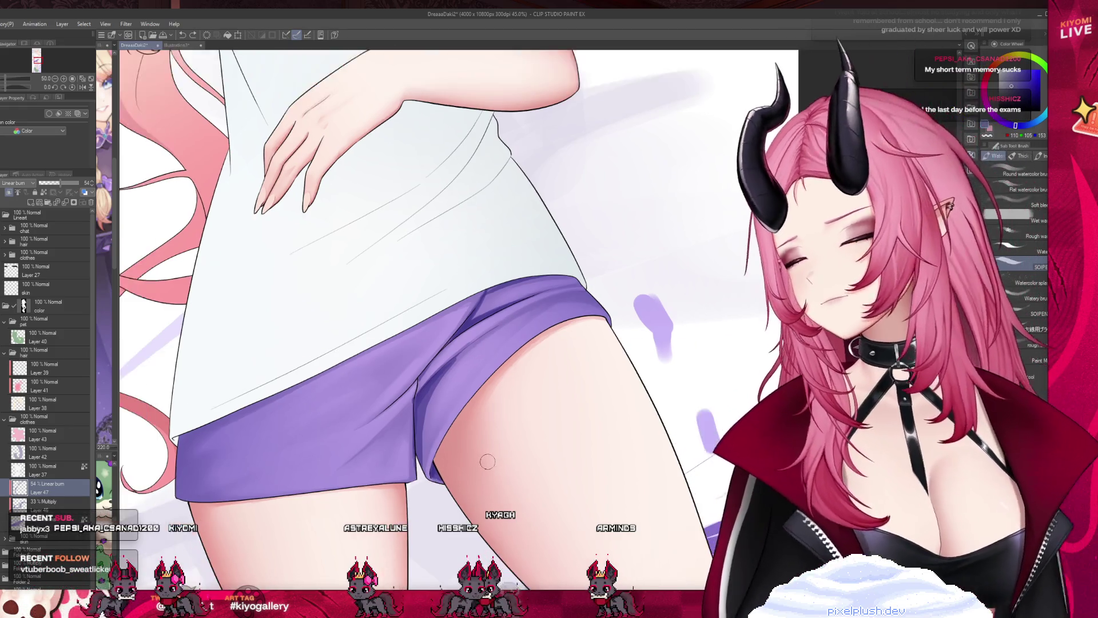
# Brush darker purple shading onto the shorts' lower-left side and along the crotch edge
pyautogui.scroll(-2, 490, 448)
pyautogui.scroll(3, 452, 442)
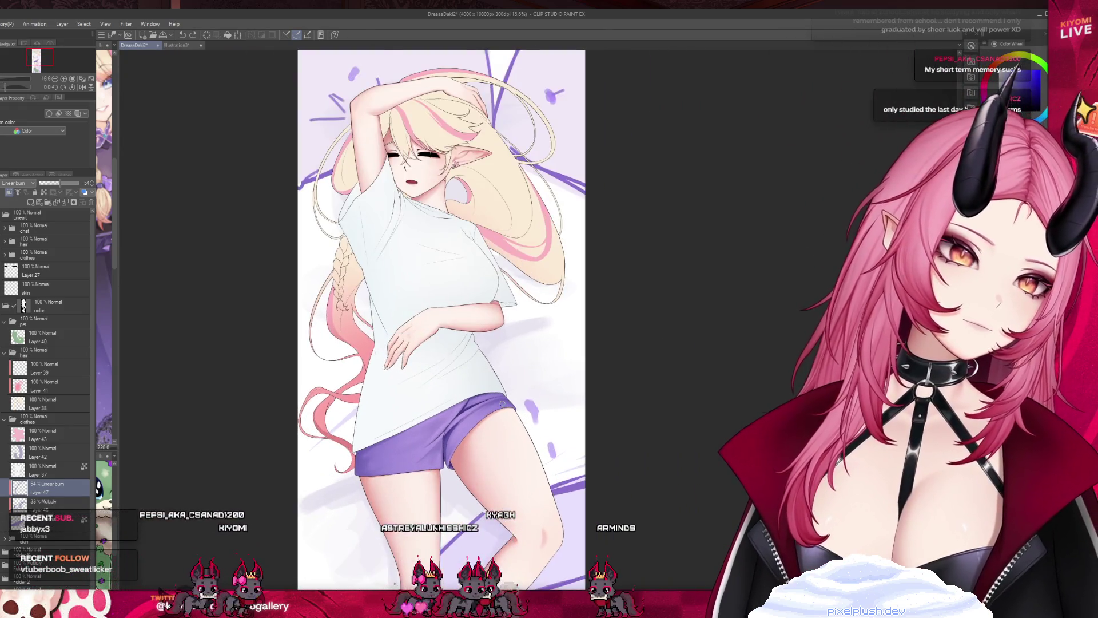
pyautogui.scroll(2, 452, 442)
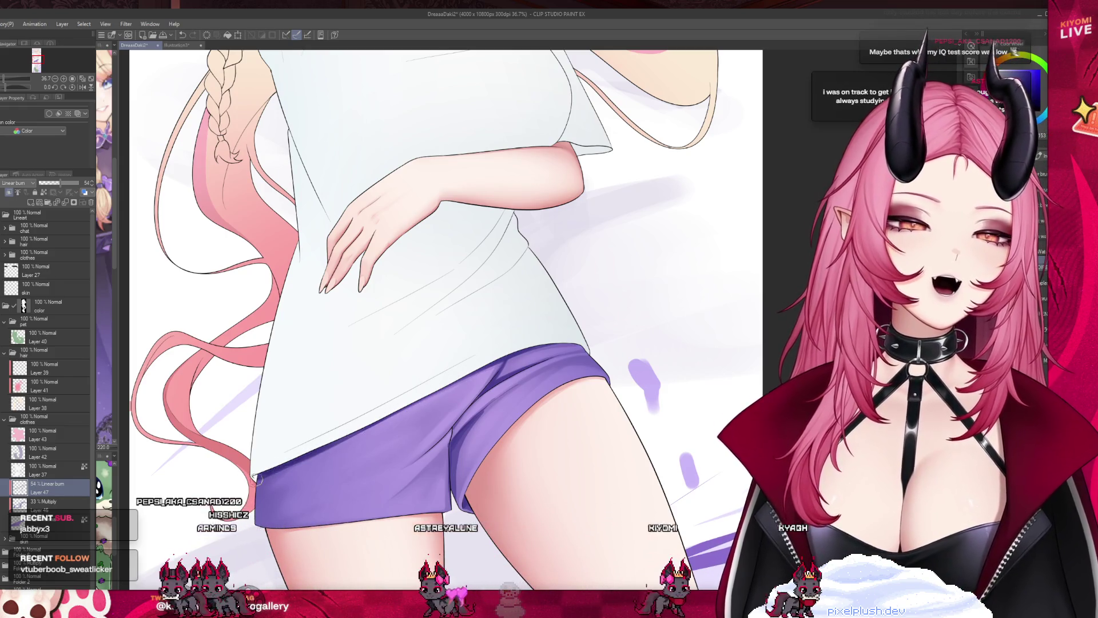
pyautogui.moveTo(266, 482); pyautogui.dragTo(261, 518)
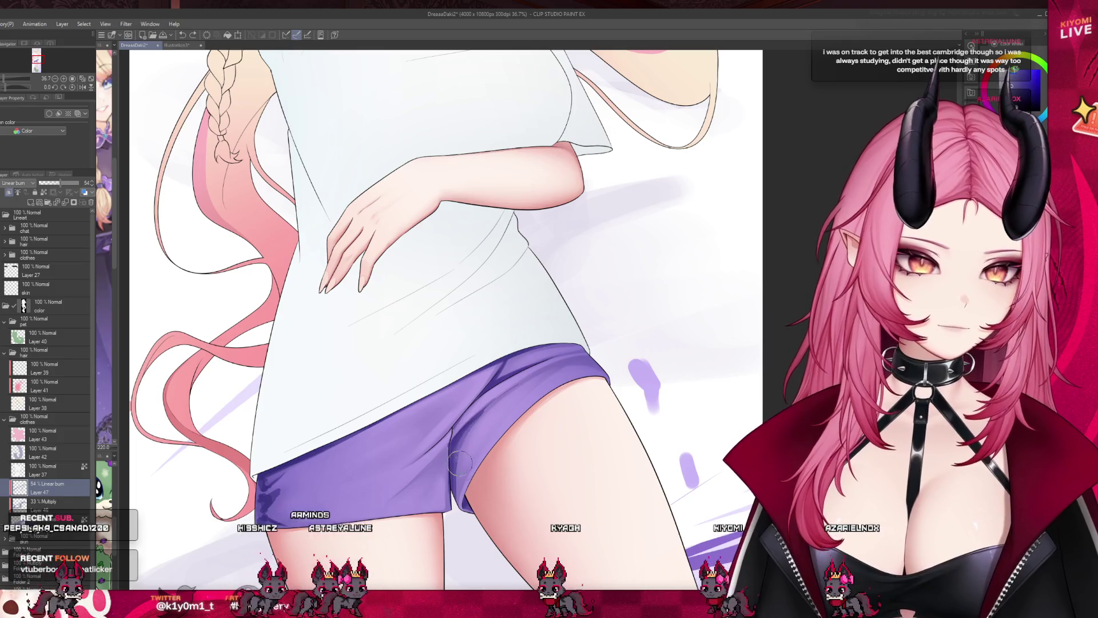
pyautogui.moveTo(460, 502); pyautogui.dragTo(458, 511)
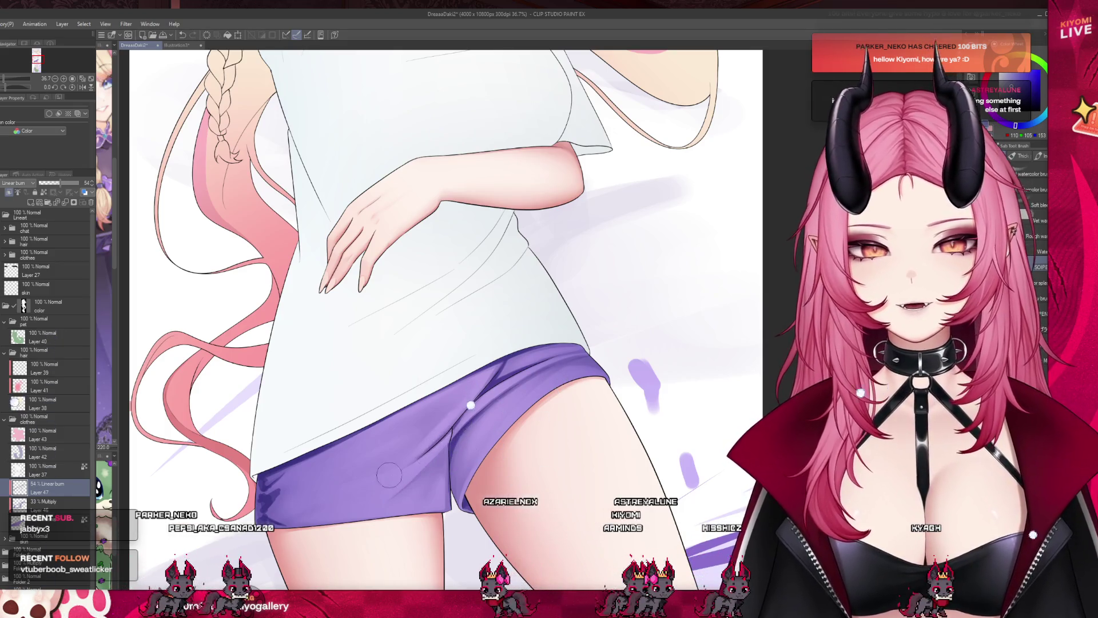
pyautogui.scroll(-3, 411, 470)
pyautogui.scroll(-1, 404, 446)
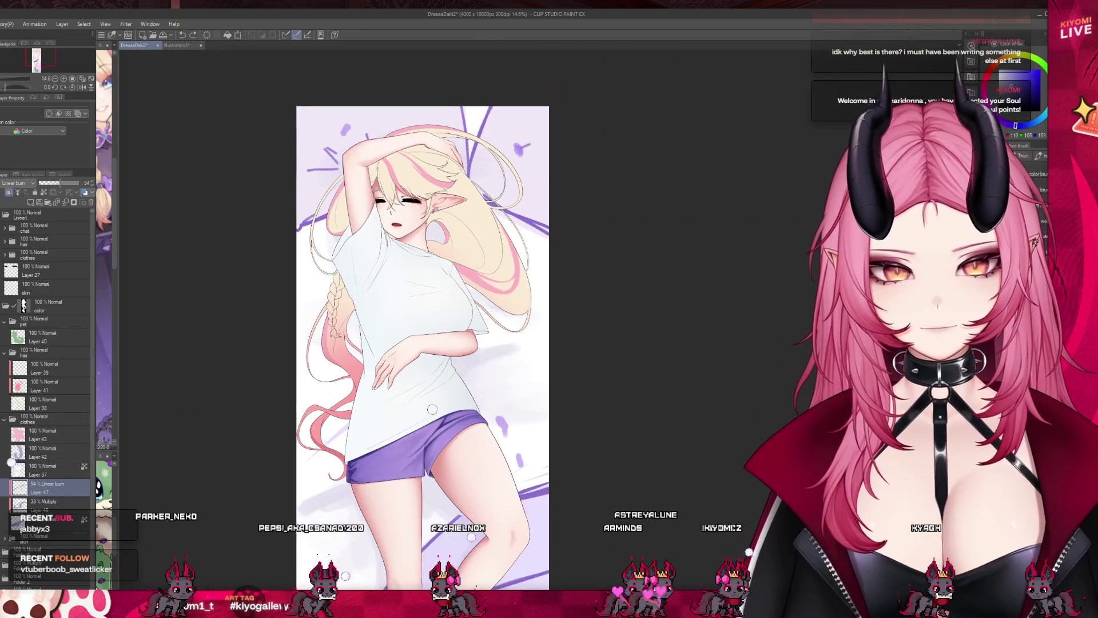
# Lower Layer 47's Linear burn shorts shading to 31% opacity
pyautogui.click(51, 183)
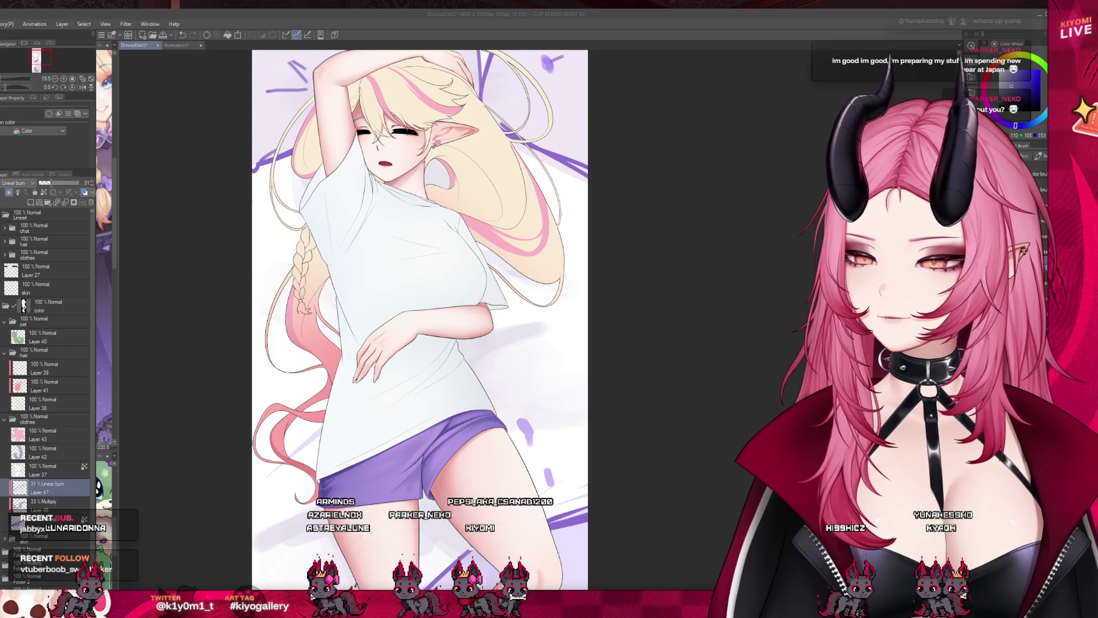
pyautogui.scroll(2, 426, 483)
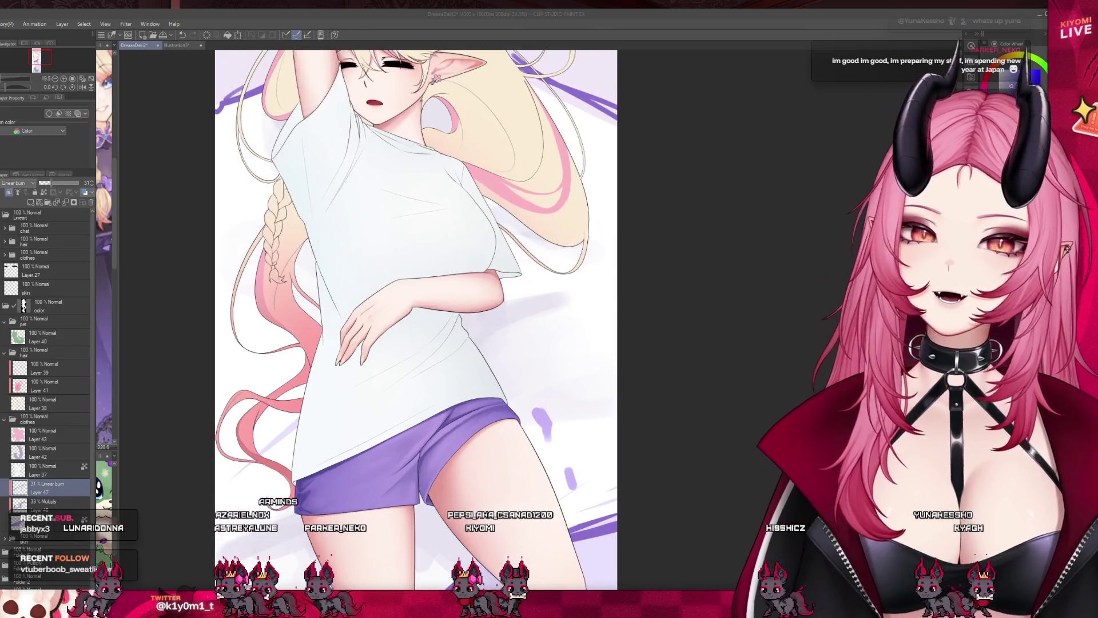
# Brush darker patches on the lower-left purple shorts, then undo that last stroke
pyautogui.scroll(4, 402, 475)
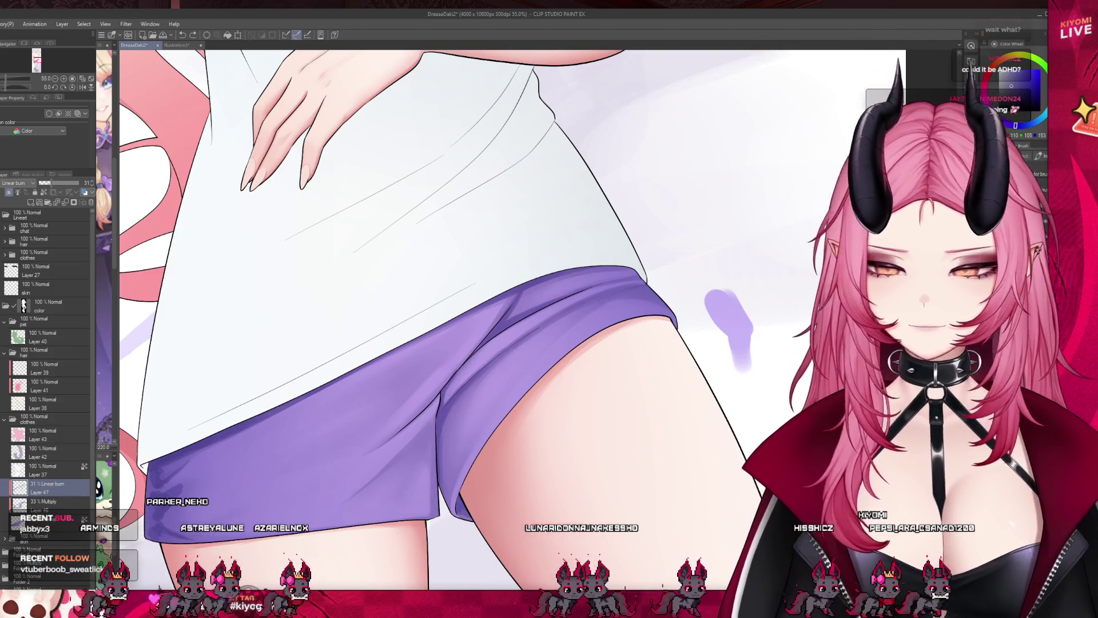
pyautogui.moveTo(166, 486); pyautogui.dragTo(398, 429)
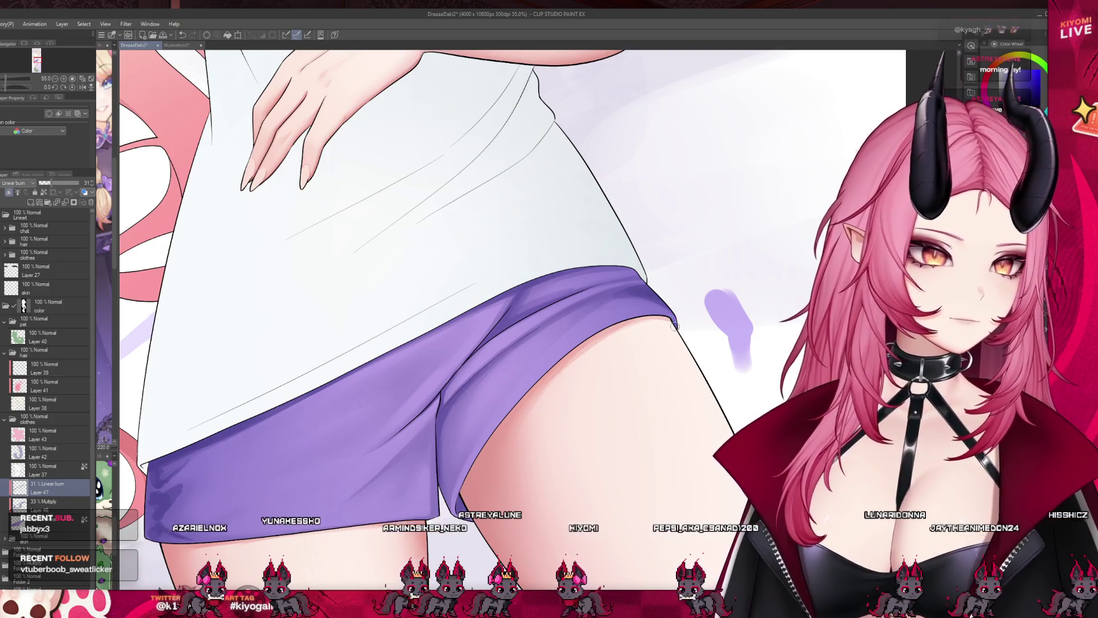
pyautogui.hotkey('ctrl', 'z')
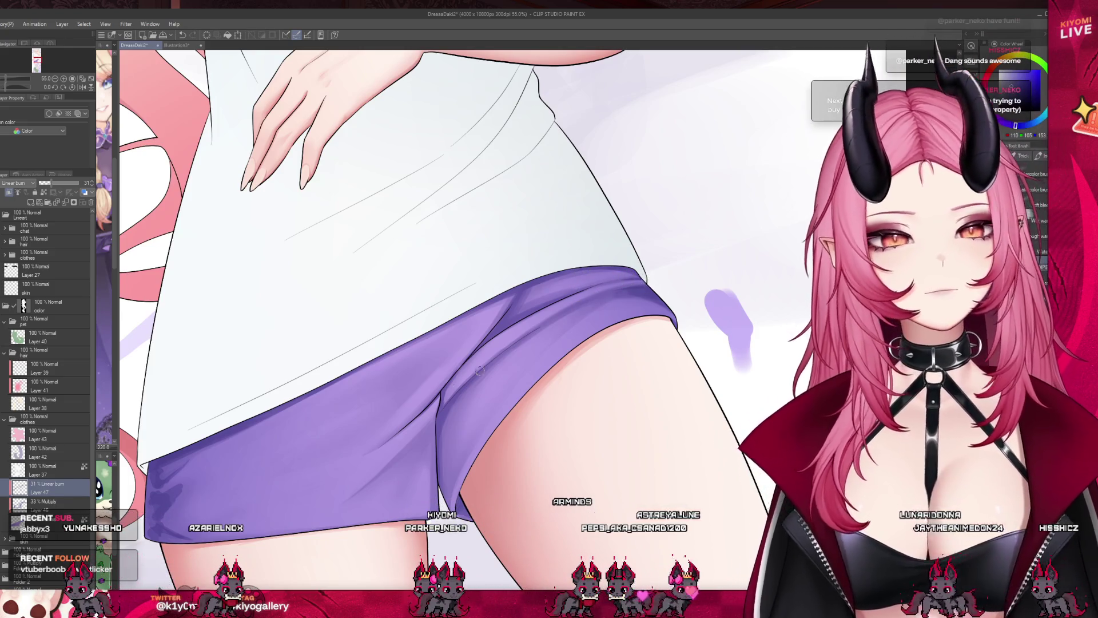
pyautogui.scroll(-2, 480, 370)
pyautogui.scroll(-6, 433, 368)
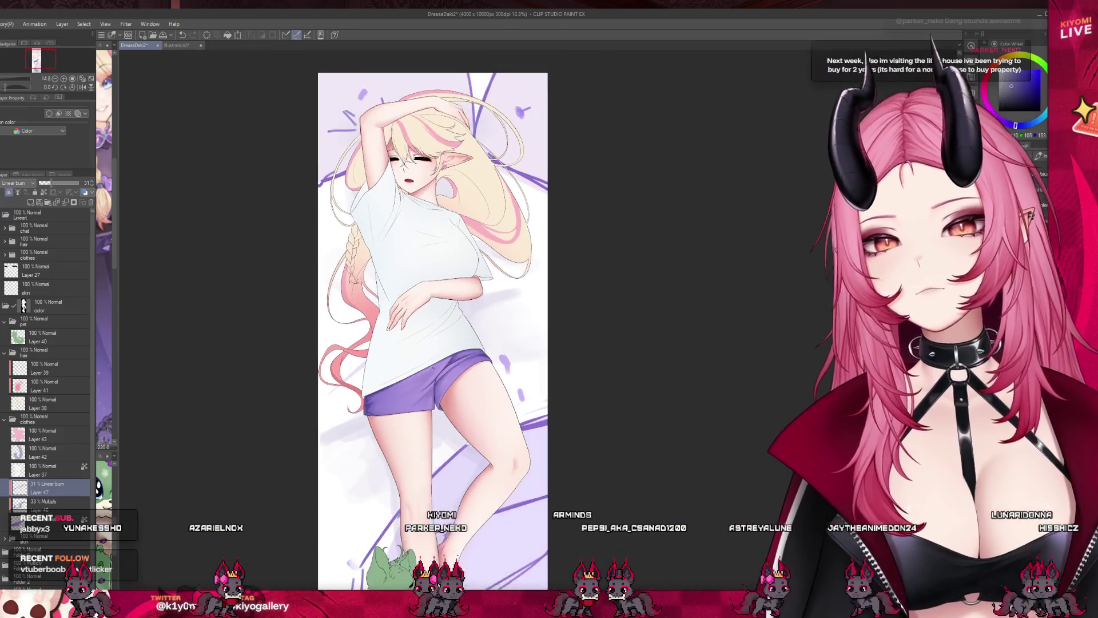
# Save DreaaaDaki2 with Ctrl+S and zoom back into the shorts area
pyautogui.scroll(4, 444, 314)
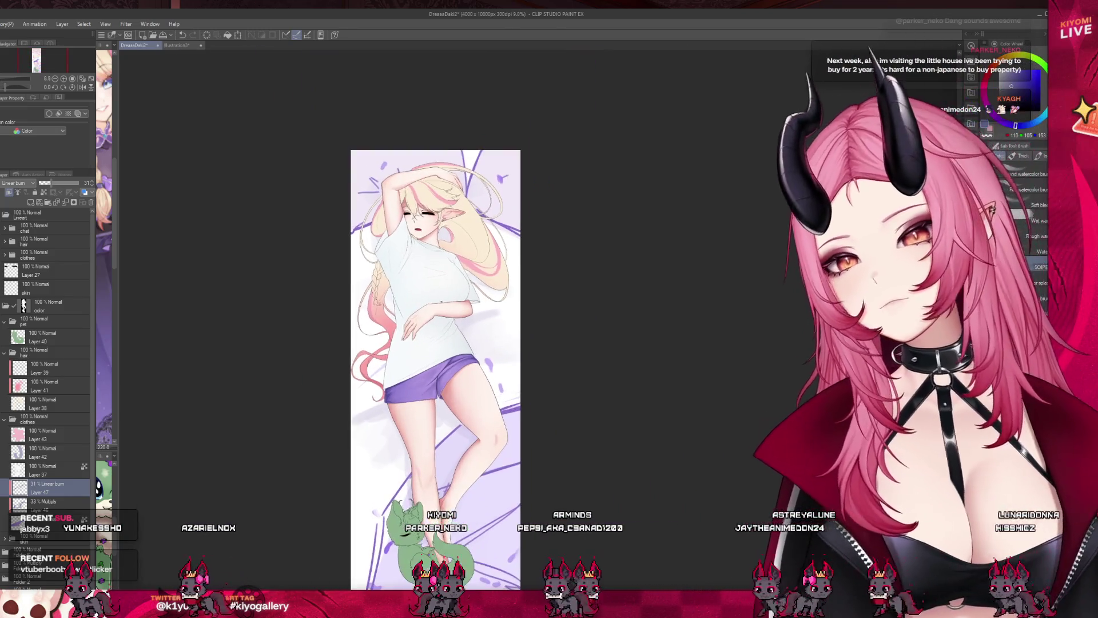
pyautogui.hotkey('ctrl', 's')
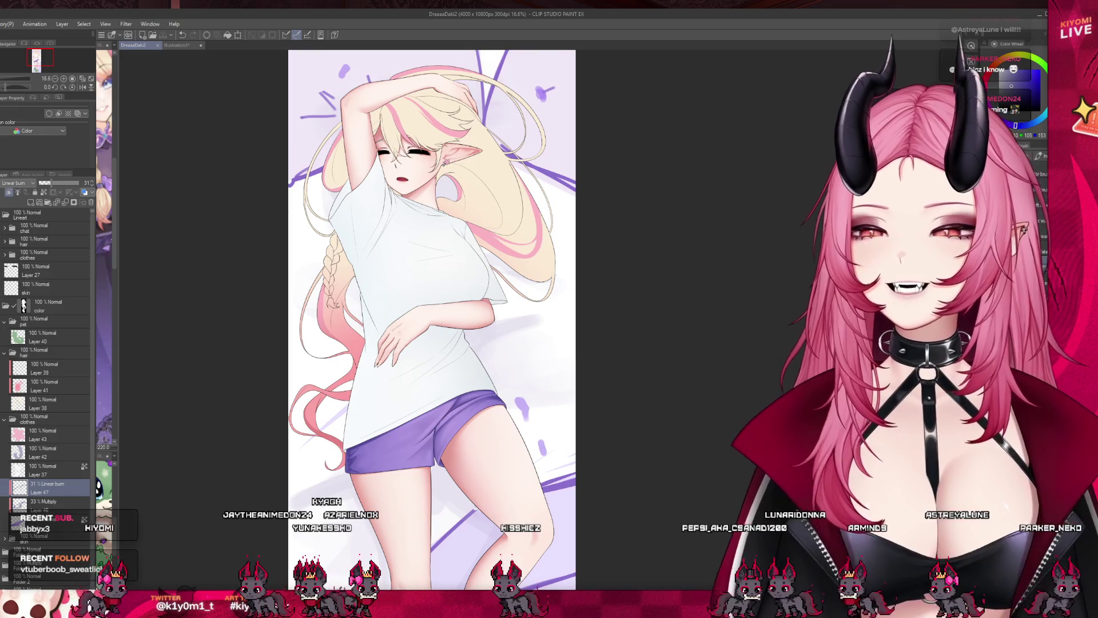
pyautogui.scroll(5, 377, 461)
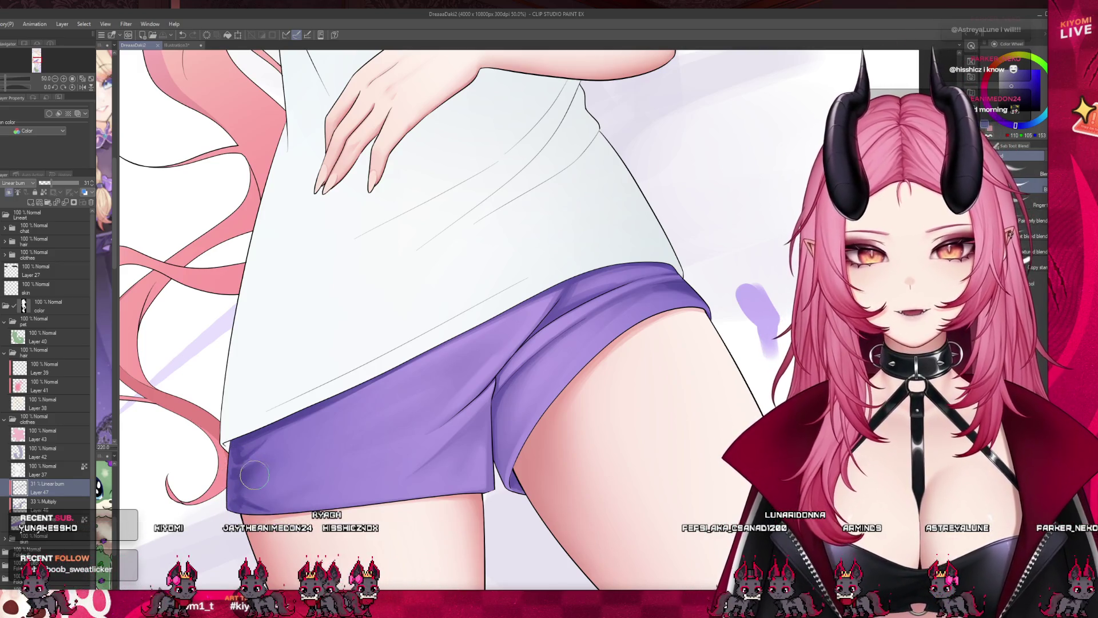
# Stroke shading on the shorts' lower-left edge, switch to blending, then view the full canvas
pyautogui.moveTo(255, 475); pyautogui.dragTo(240, 491)
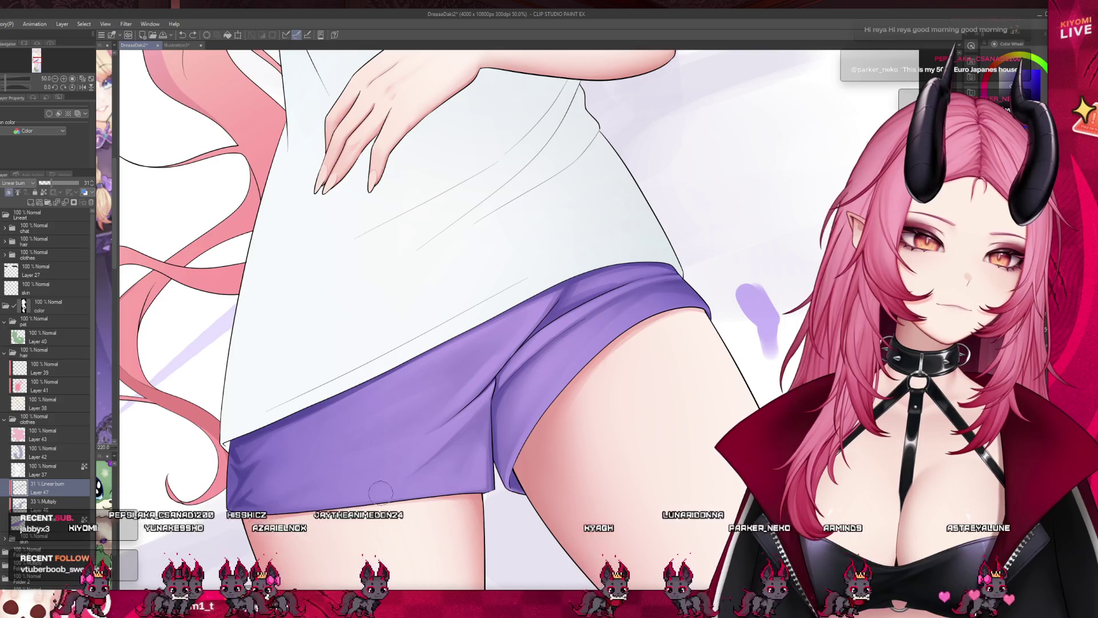
pyautogui.scroll(-1, 294, 433)
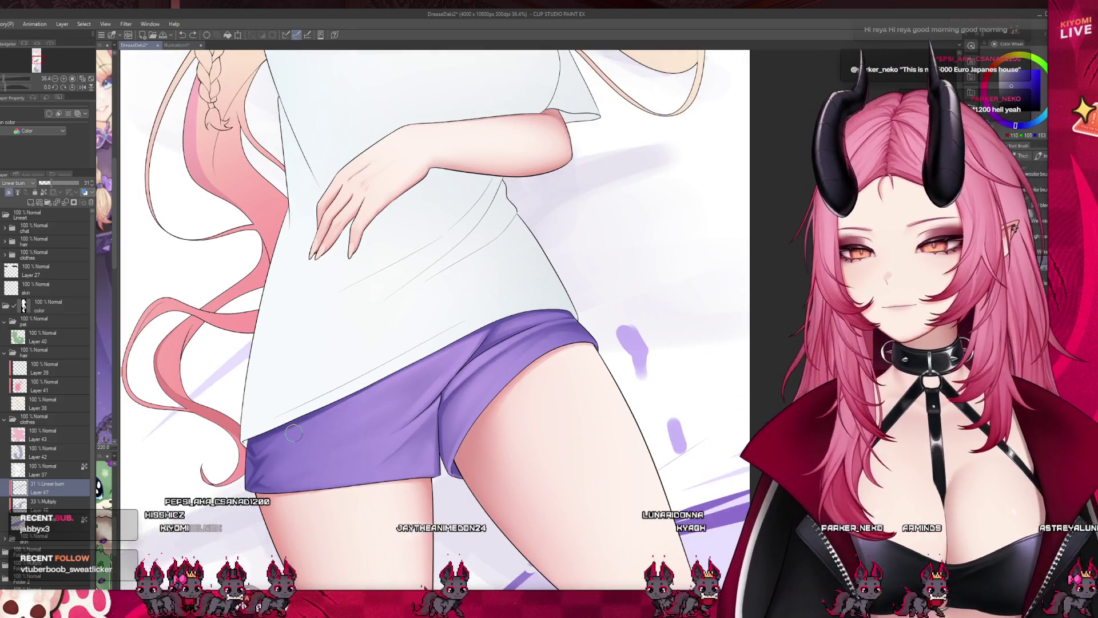
pyautogui.press('j')
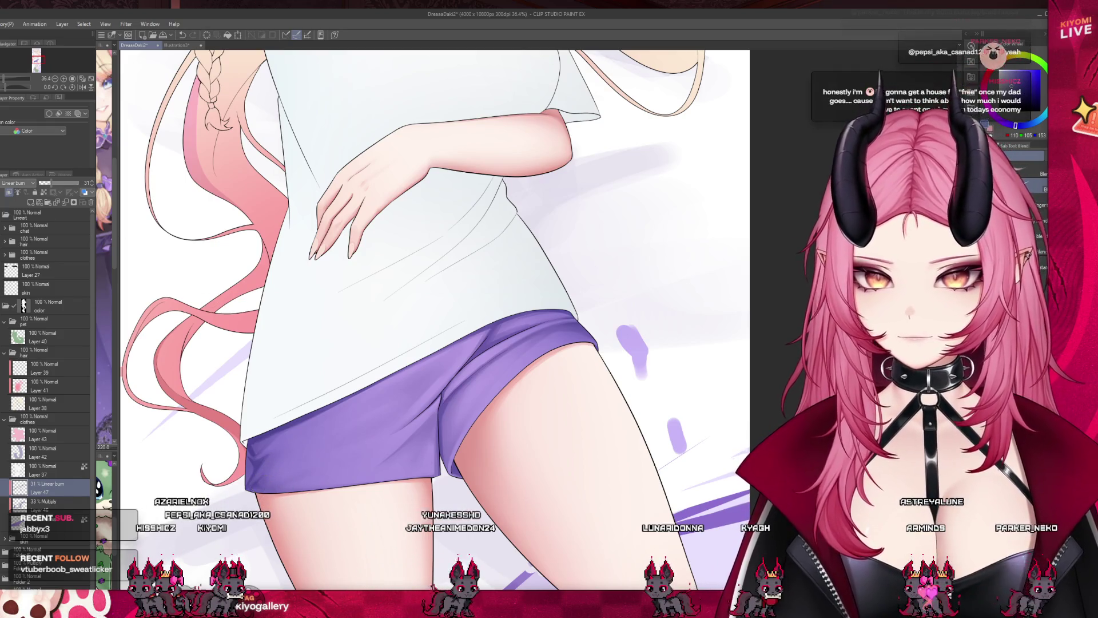
pyautogui.scroll(-2, 259, 481)
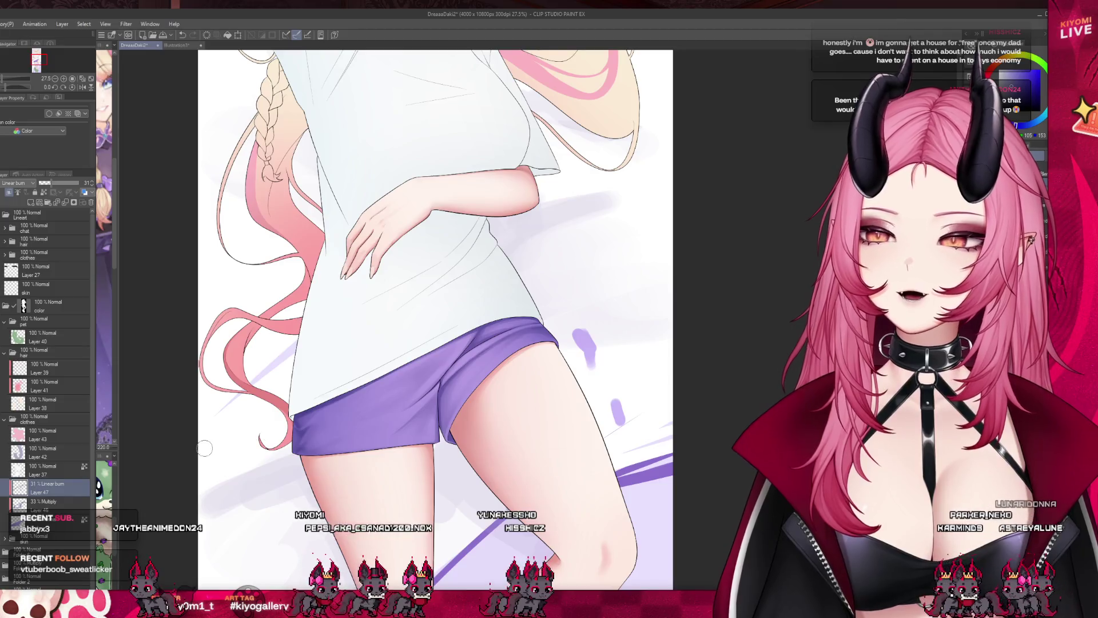
pyautogui.scroll(2, 292, 529)
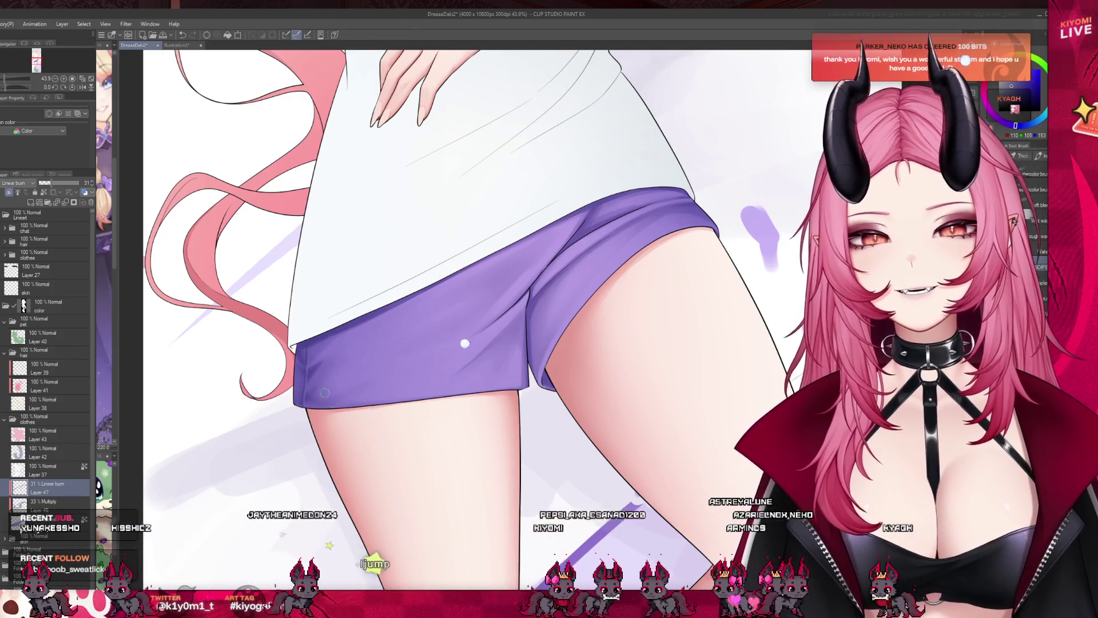
pyautogui.scroll(-5, 351, 454)
pyautogui.scroll(2, 402, 402)
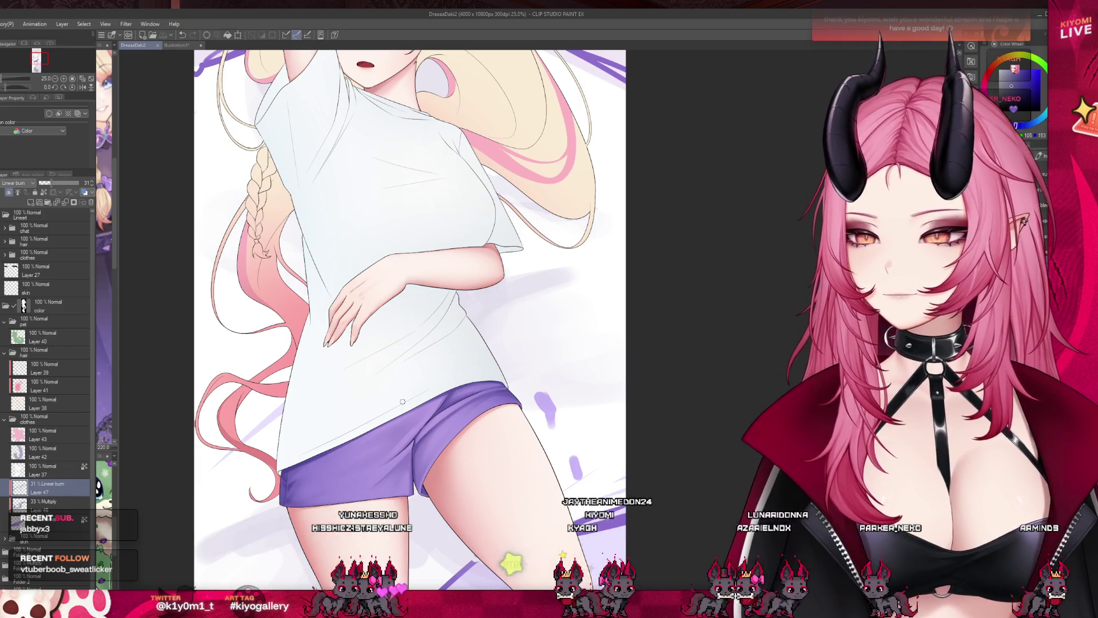
pyautogui.scroll(4, 454, 432)
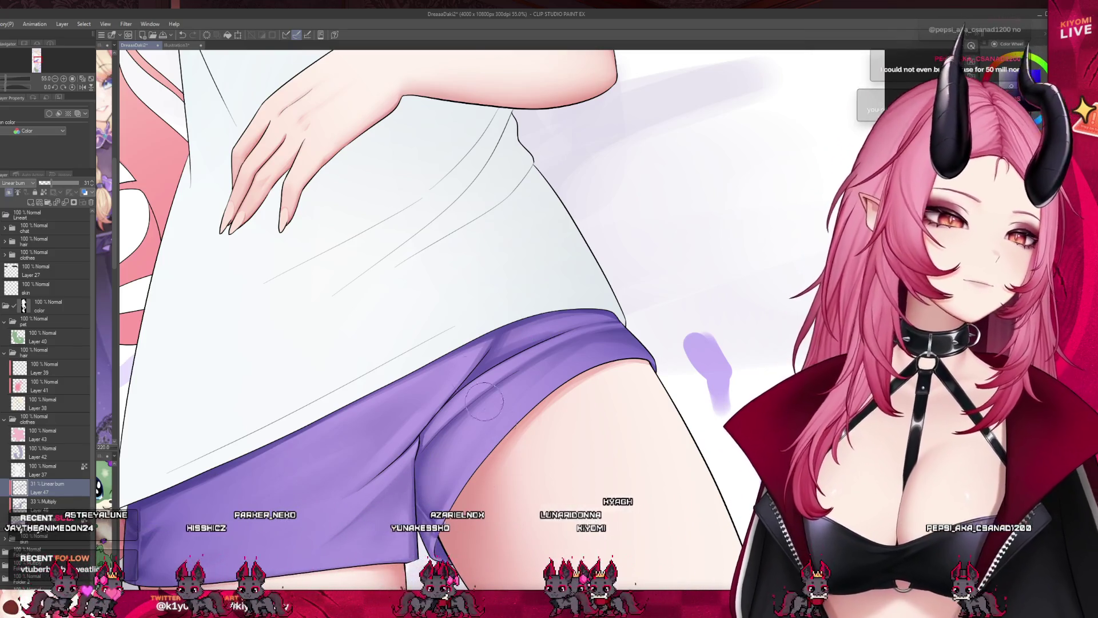
pyautogui.scroll(-2, 415, 512)
pyautogui.scroll(-4, 463, 386)
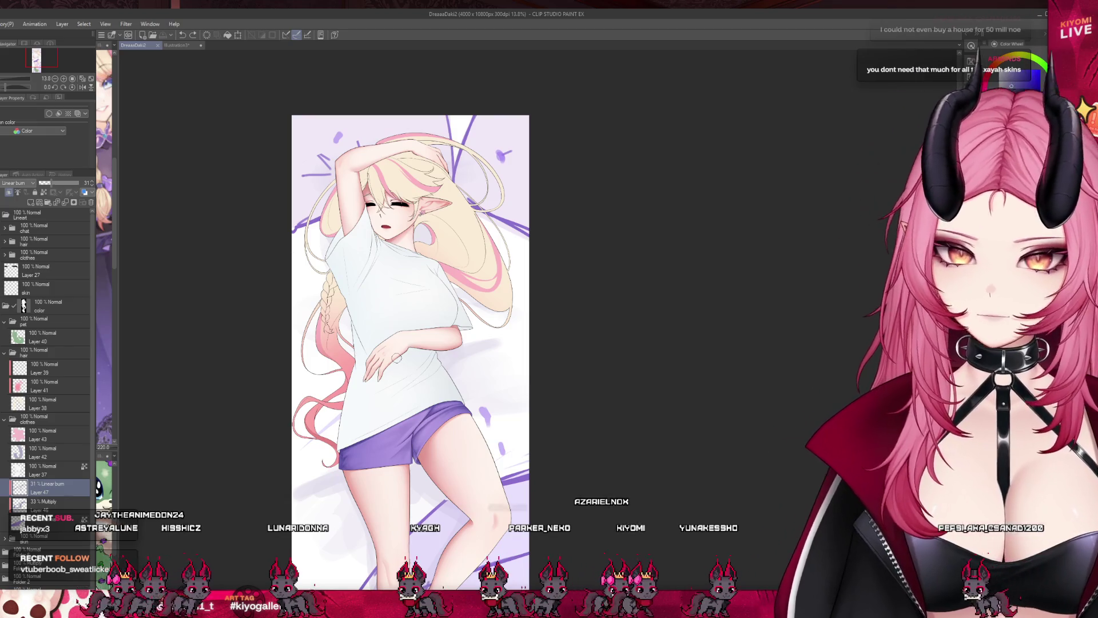
pyautogui.scroll(-2, 396, 358)
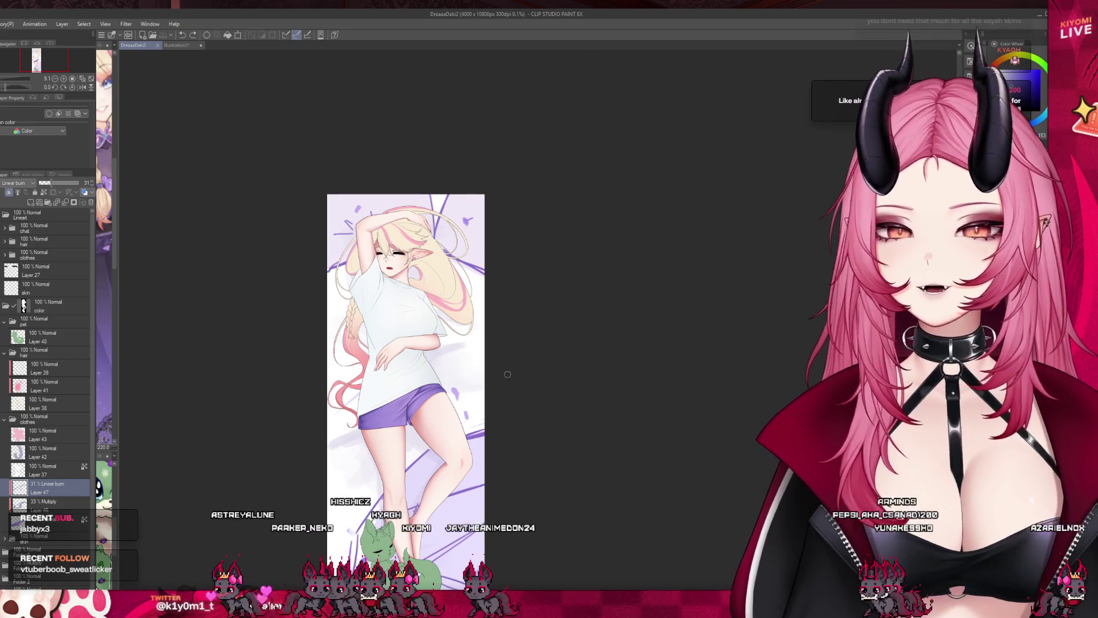
pyautogui.scroll(-1, 42, 499)
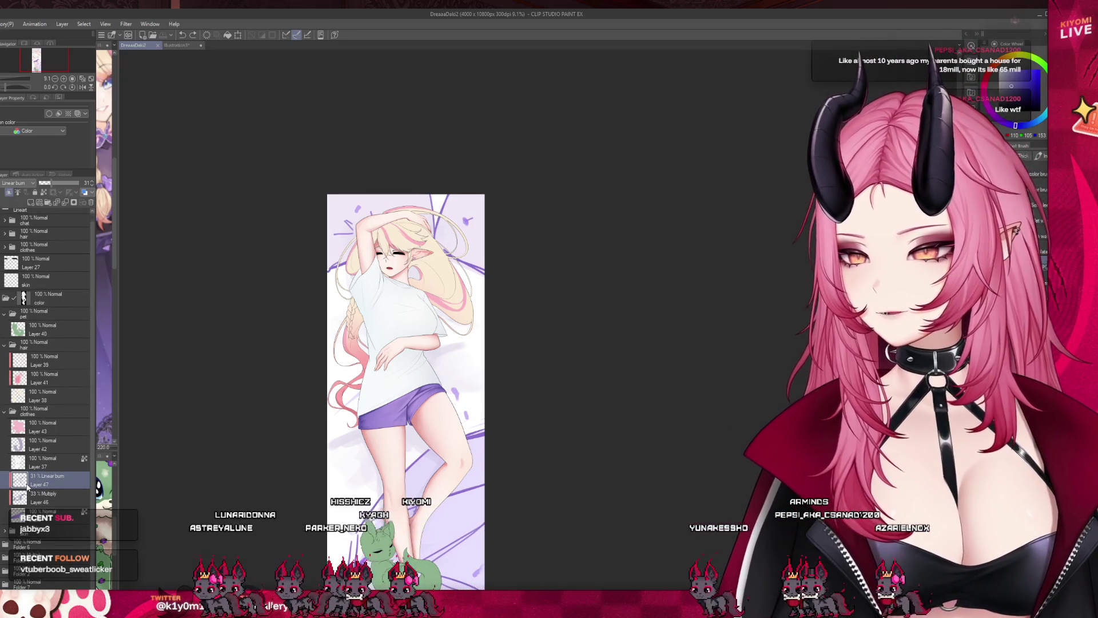
pyautogui.click(38, 581)
pyautogui.click(56, 183)
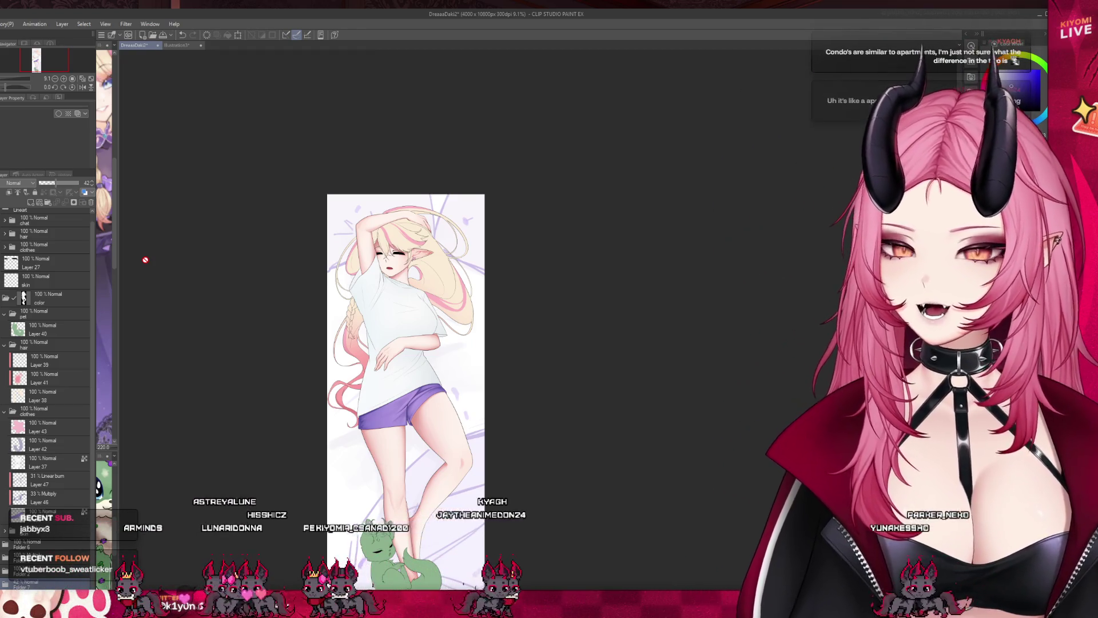
pyautogui.scroll(2, 462, 338)
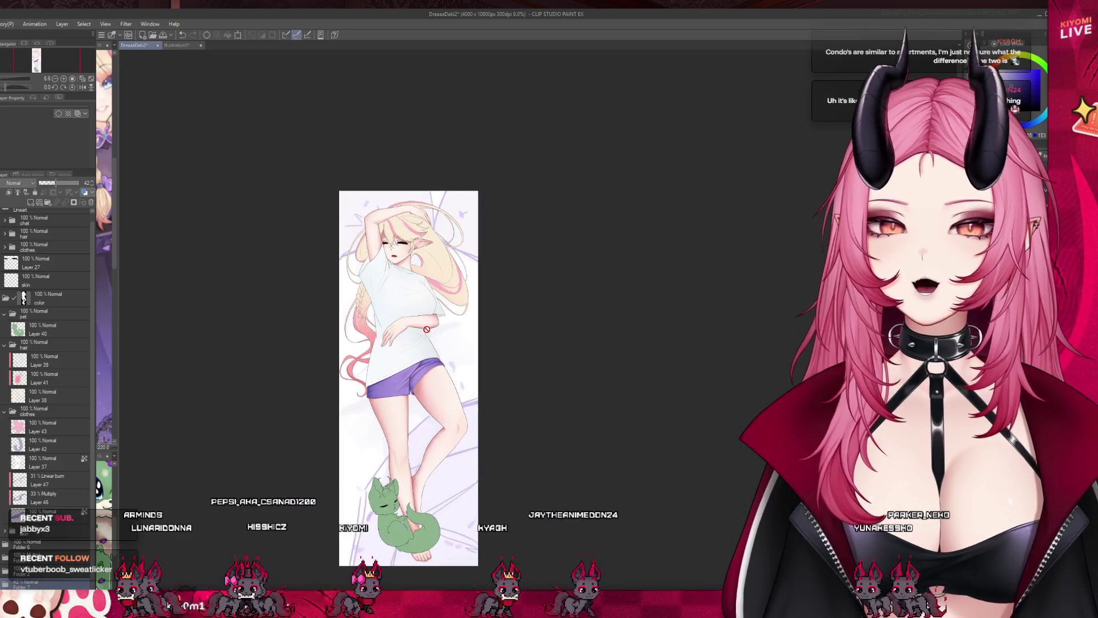
pyautogui.scroll(1, 462, 338)
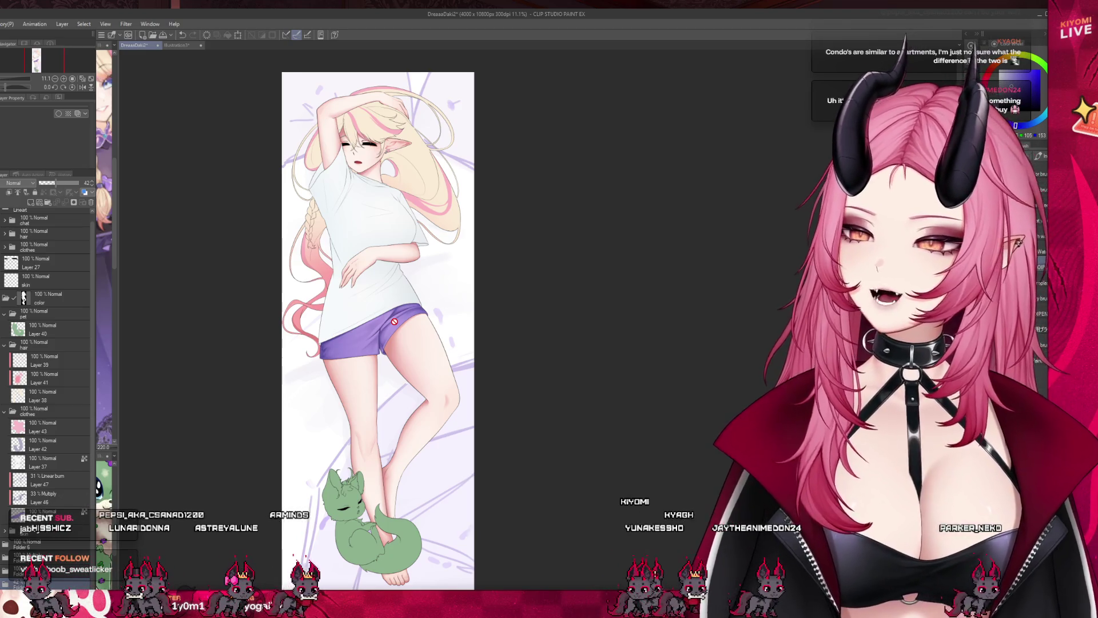
pyautogui.scroll(-1, 397, 400)
pyautogui.scroll(3, 398, 442)
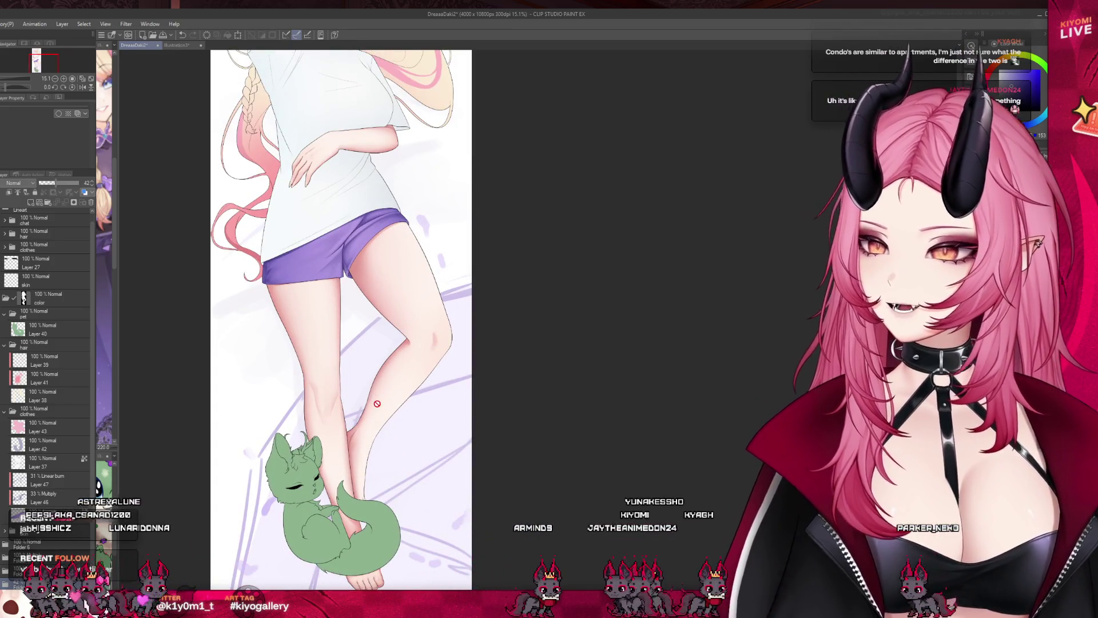
pyautogui.scroll(-2, 379, 412)
pyautogui.scroll(-2, 380, 411)
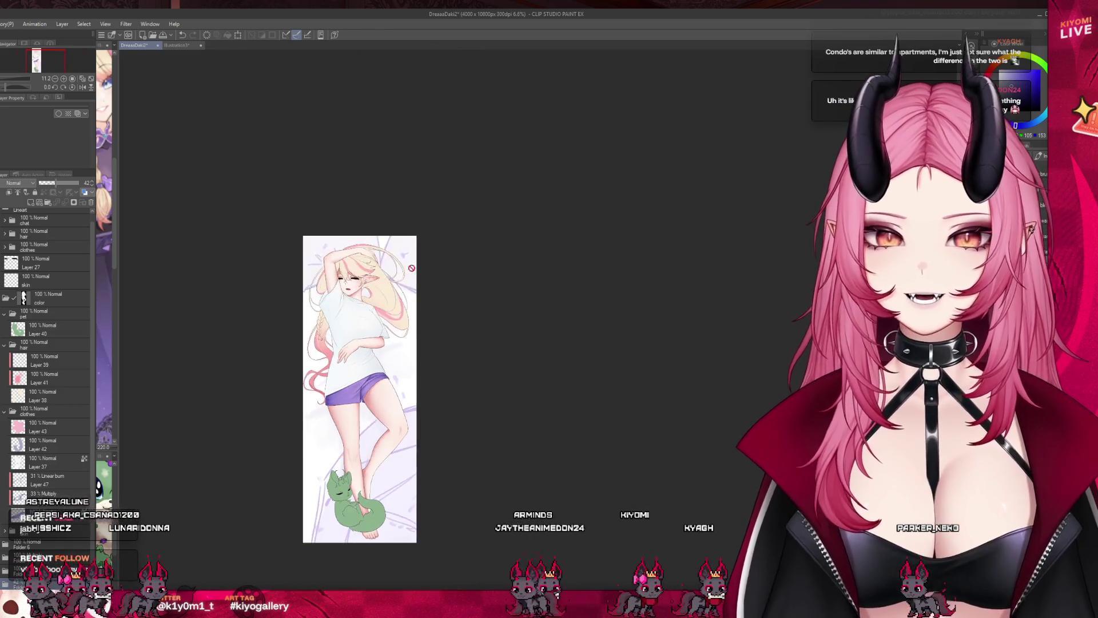
pyautogui.scroll(4, 332, 383)
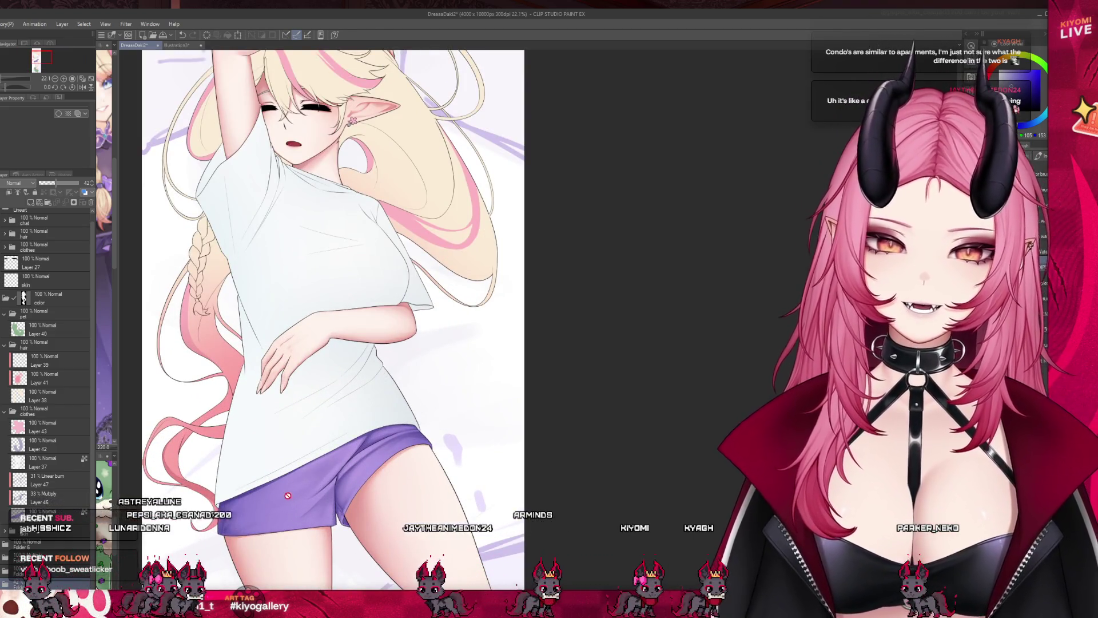
pyautogui.click(58, 496)
# On the Normal layer beneath Layer 46, airbrush a stroke lightening the purple shorts' shading
pyautogui.click(57, 478)
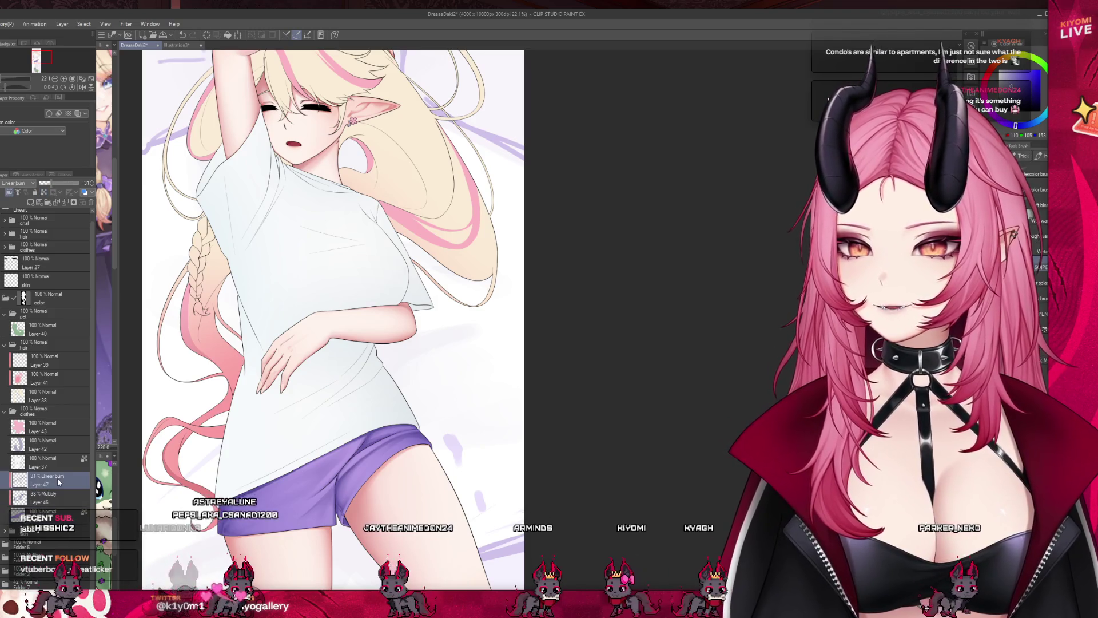
pyautogui.scroll(3, 327, 402)
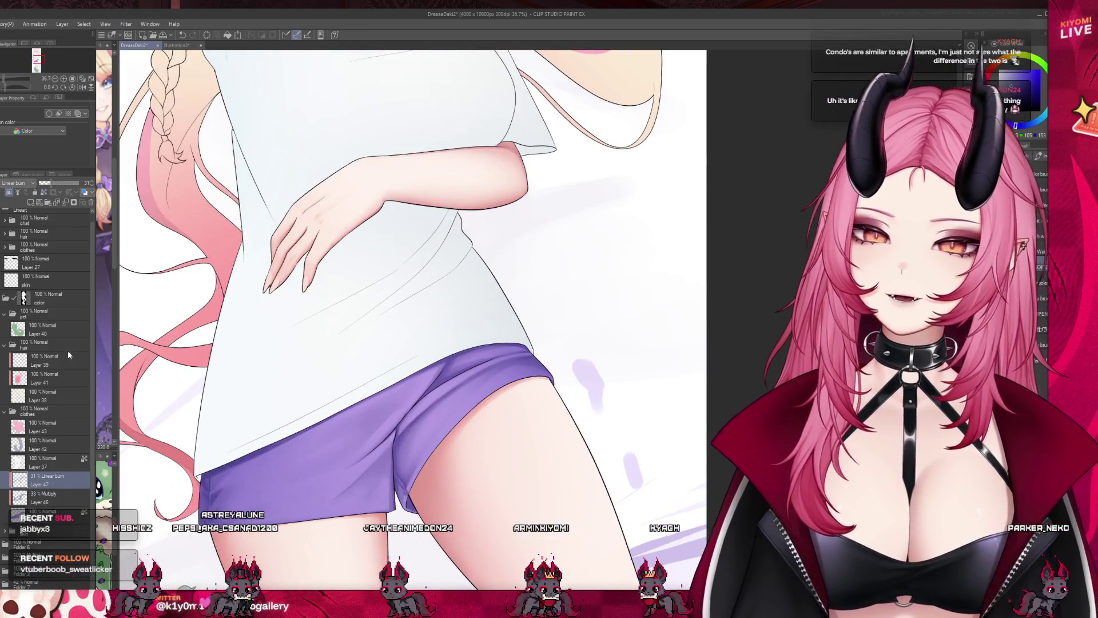
pyautogui.click(39, 511)
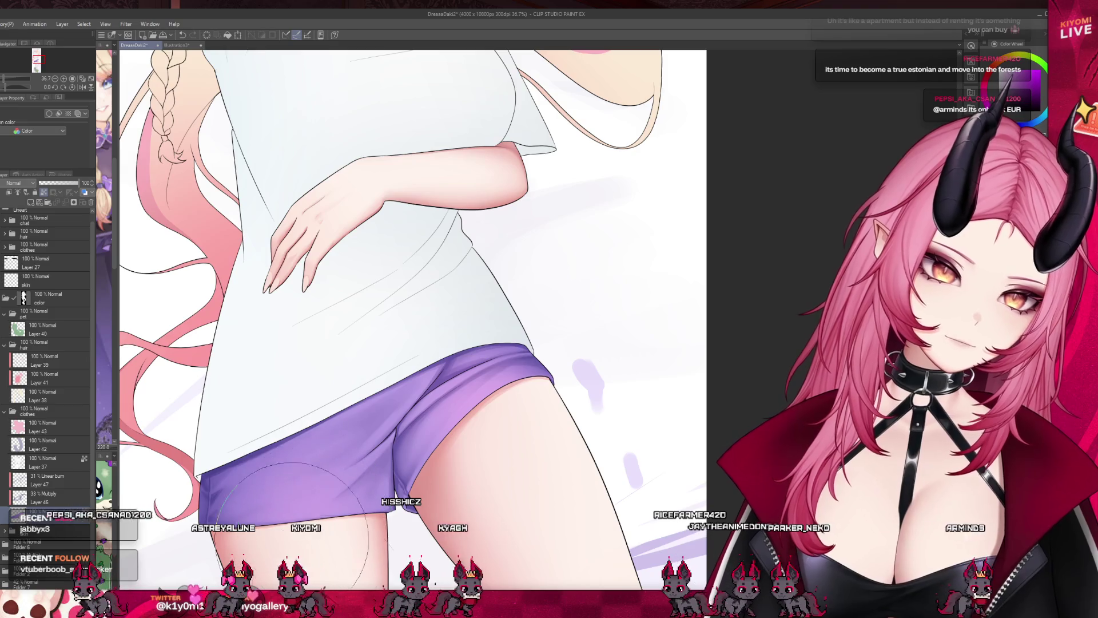
pyautogui.hscroll(-10, 293, 526)
pyautogui.hscroll(10, 413, 516)
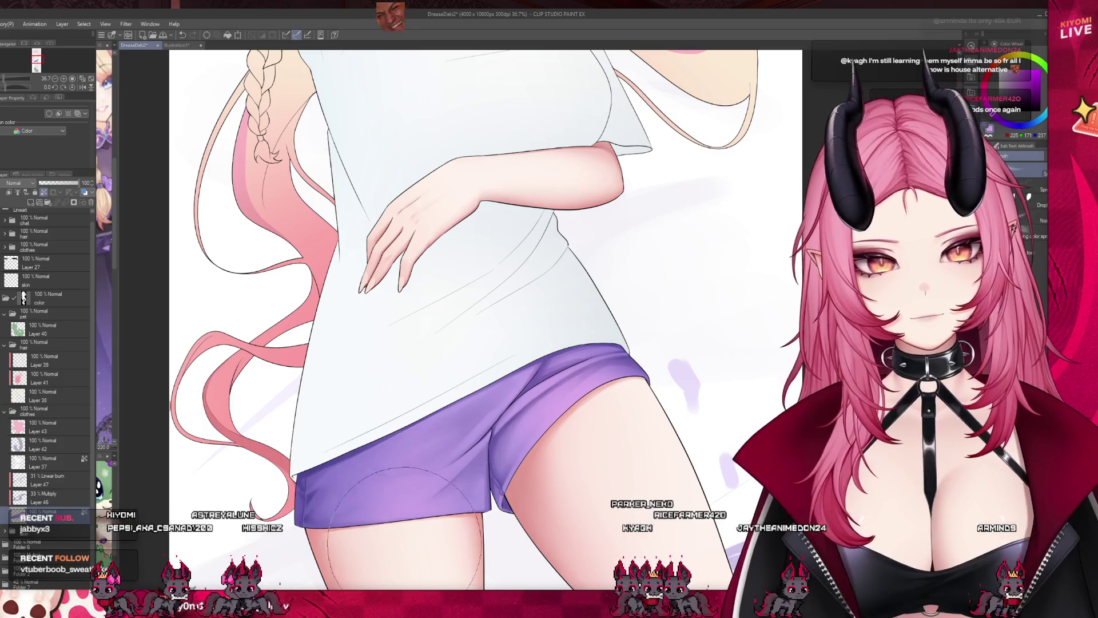
pyautogui.moveTo(414, 516); pyautogui.dragTo(441, 498)
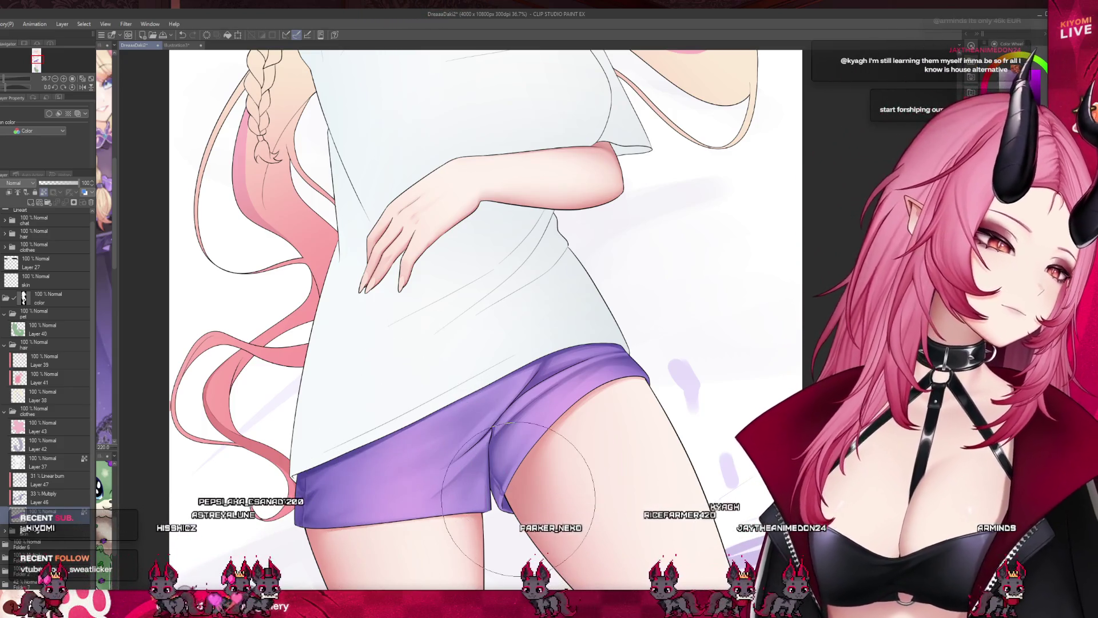
pyautogui.scroll(-2, 364, 452)
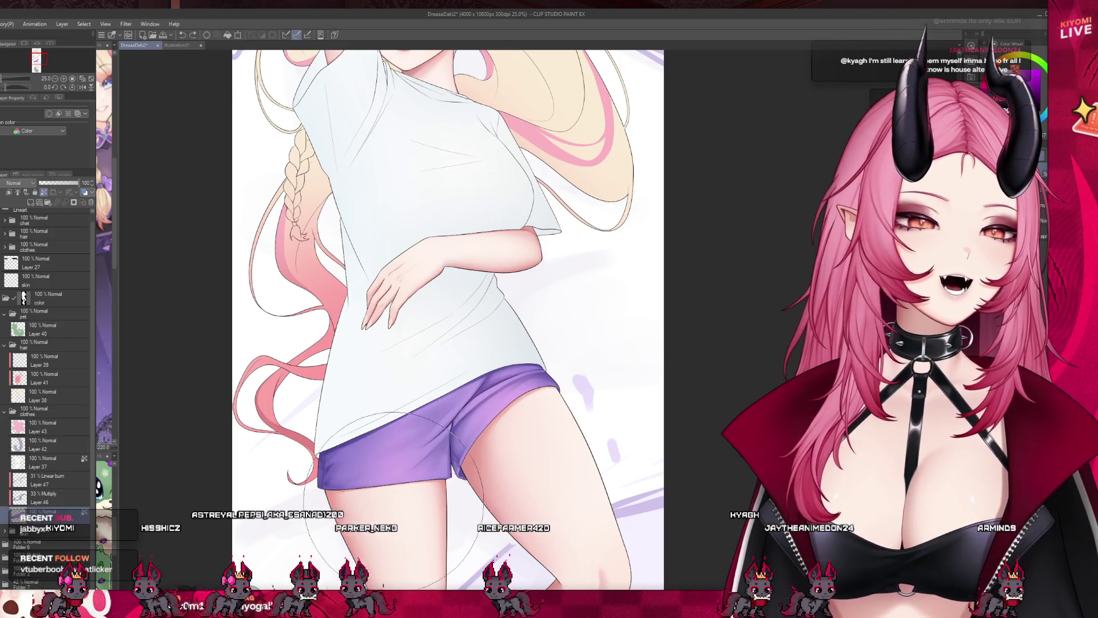
pyautogui.scroll(-4, 398, 475)
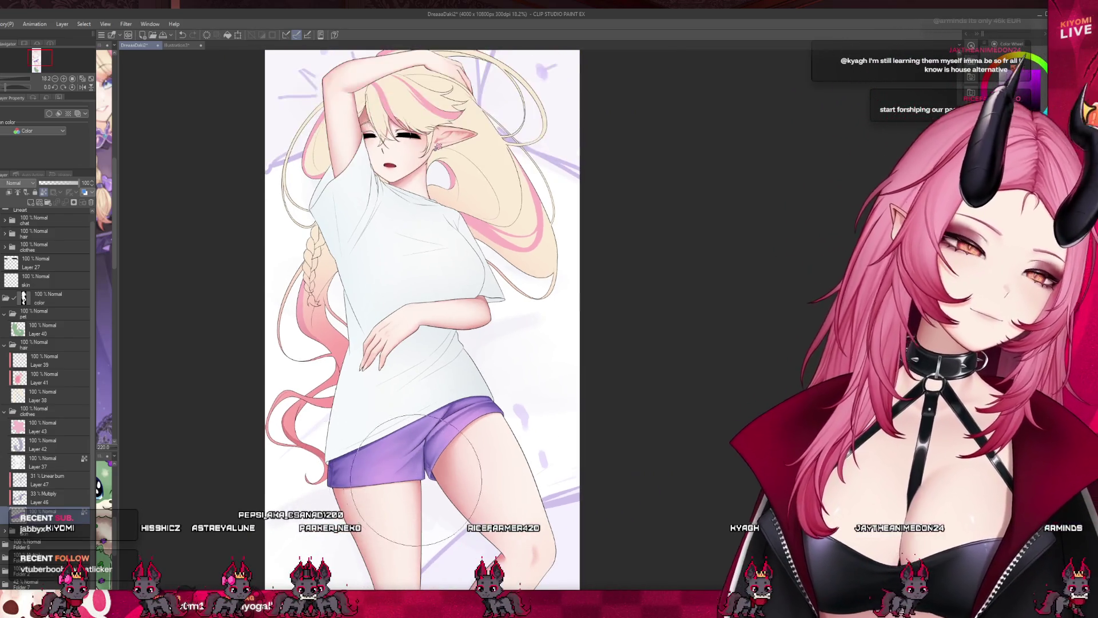
# Save DreaaaDaki2, then zoom around the canvas to review the hair and figure
pyautogui.scroll(-2, 359, 338)
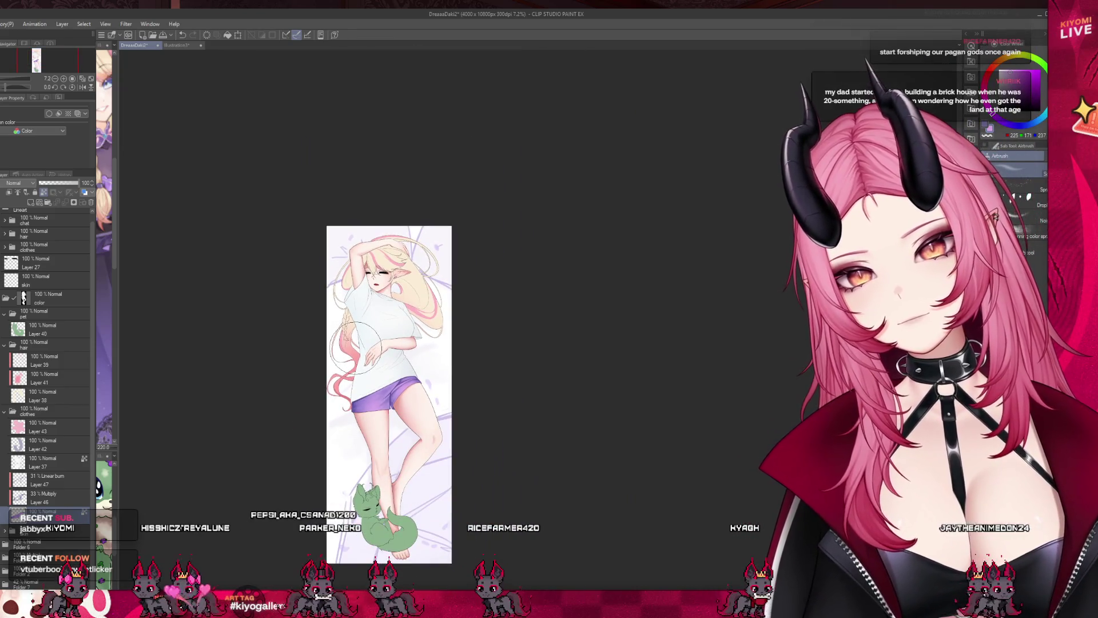
pyautogui.scroll(4, 369, 367)
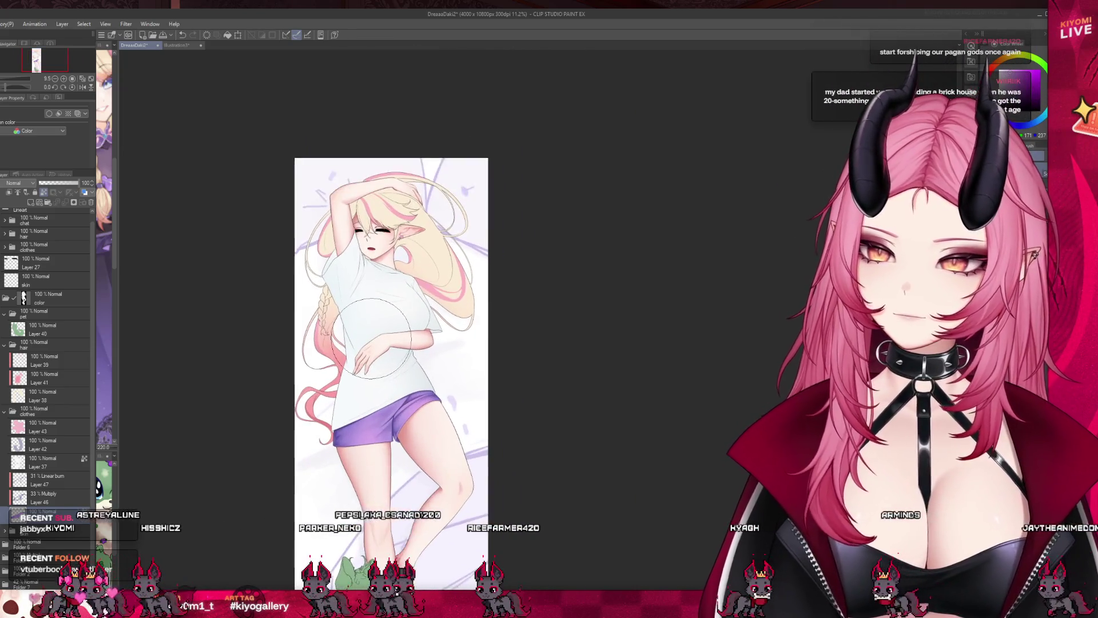
pyautogui.hotkey('ctrl', 's')
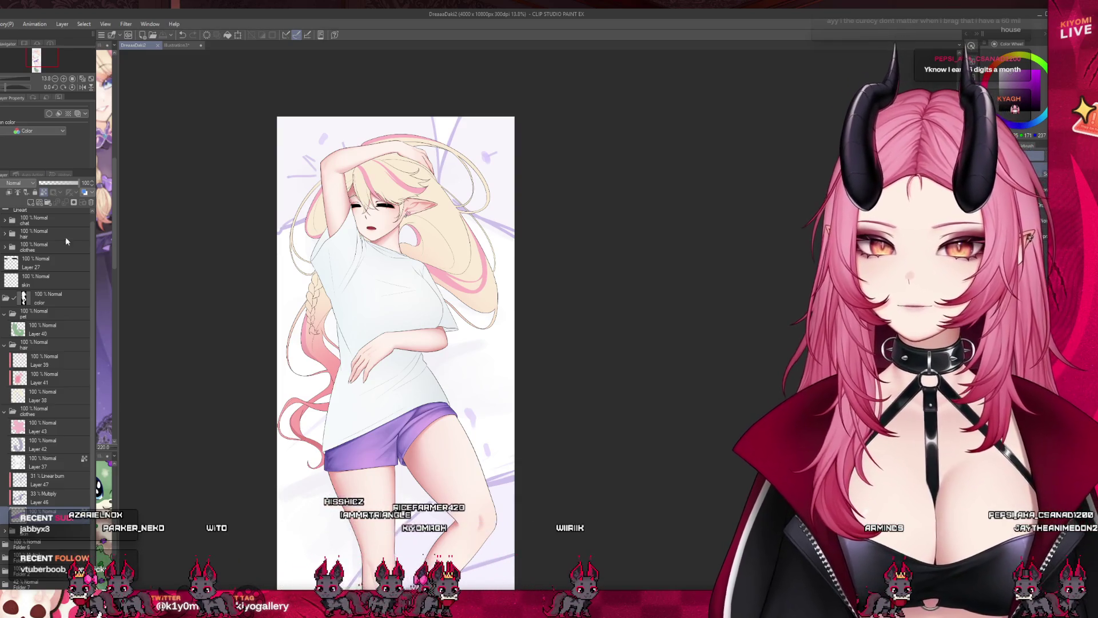
pyautogui.scroll(2, 430, 316)
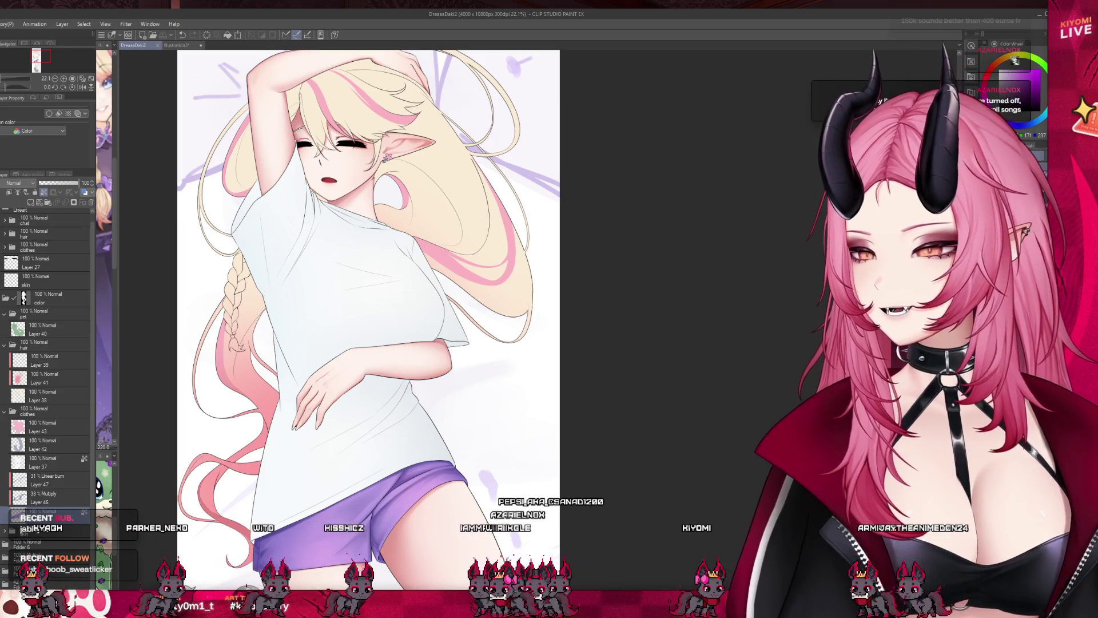
pyautogui.scroll(-1, 423, 366)
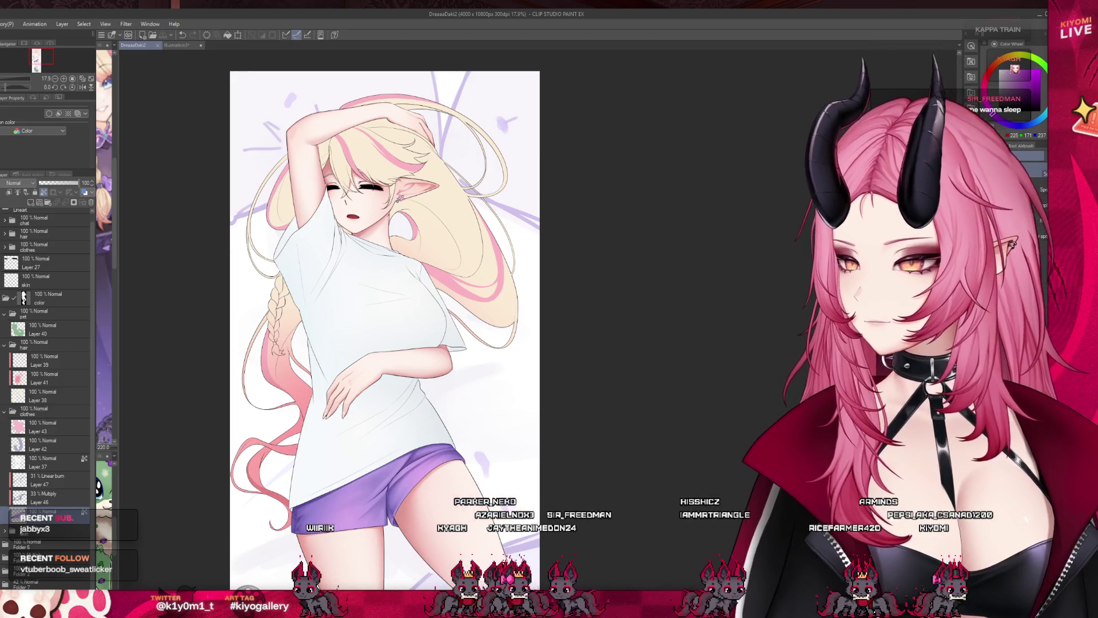
pyautogui.scroll(2, 343, 292)
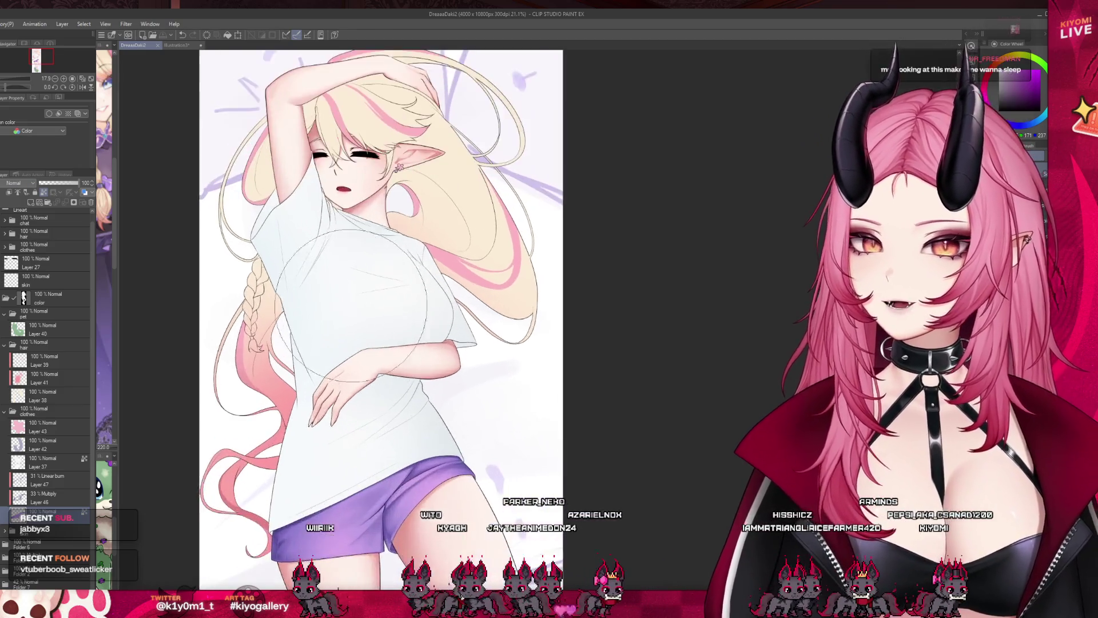
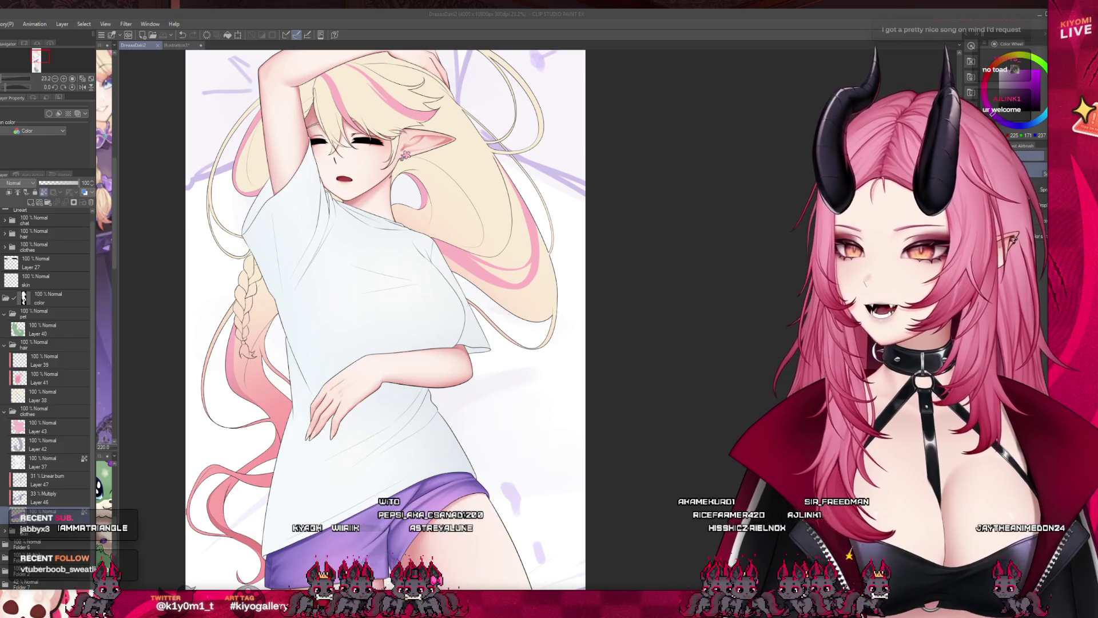
# Create a new raster layer, Layer 48, directly above Layer 37
pyautogui.scroll(-2, 349, 286)
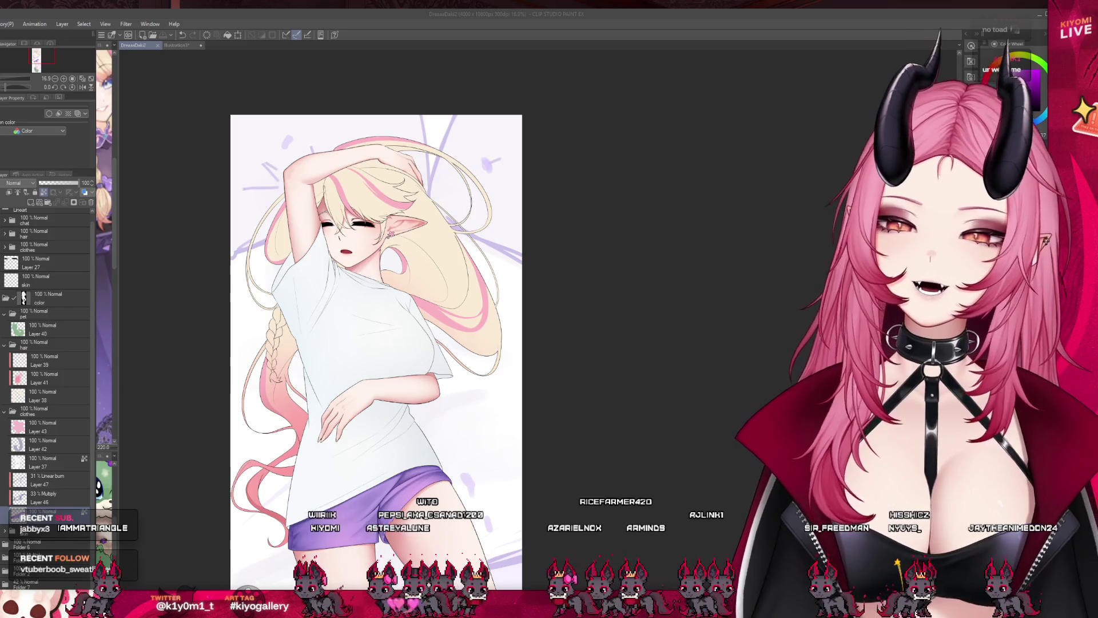
pyautogui.scroll(2, 368, 460)
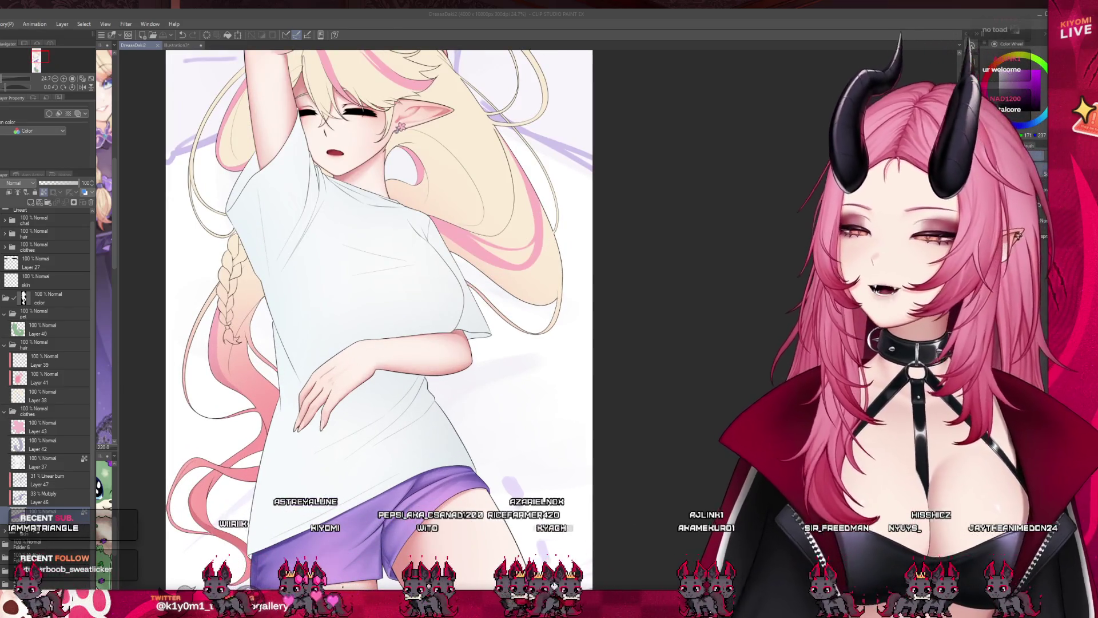
pyautogui.scroll(1, 379, 321)
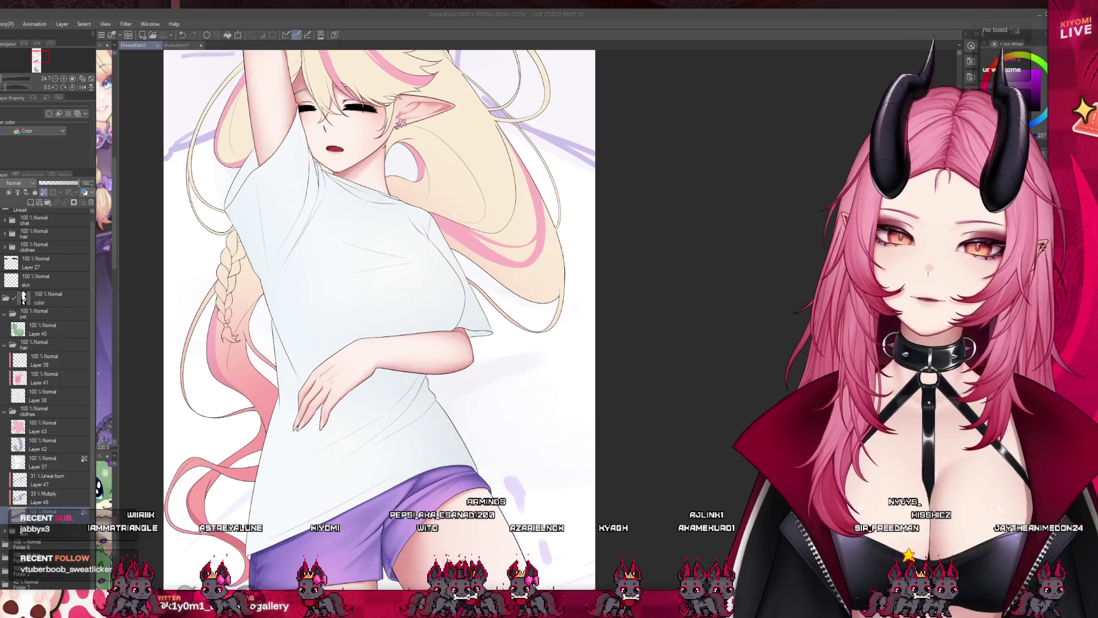
pyautogui.click(46, 462)
pyautogui.click(31, 202)
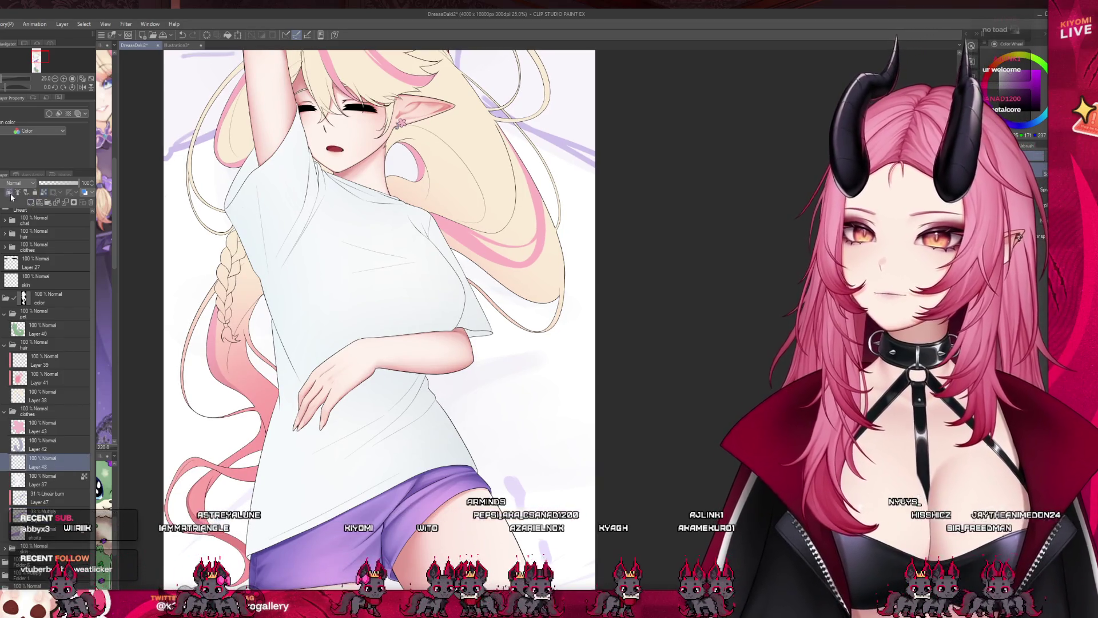
# Brush soft grey Multiply shading down the shirt's left sleeve, darkening it with extra passes
pyautogui.scroll(2, 338, 352)
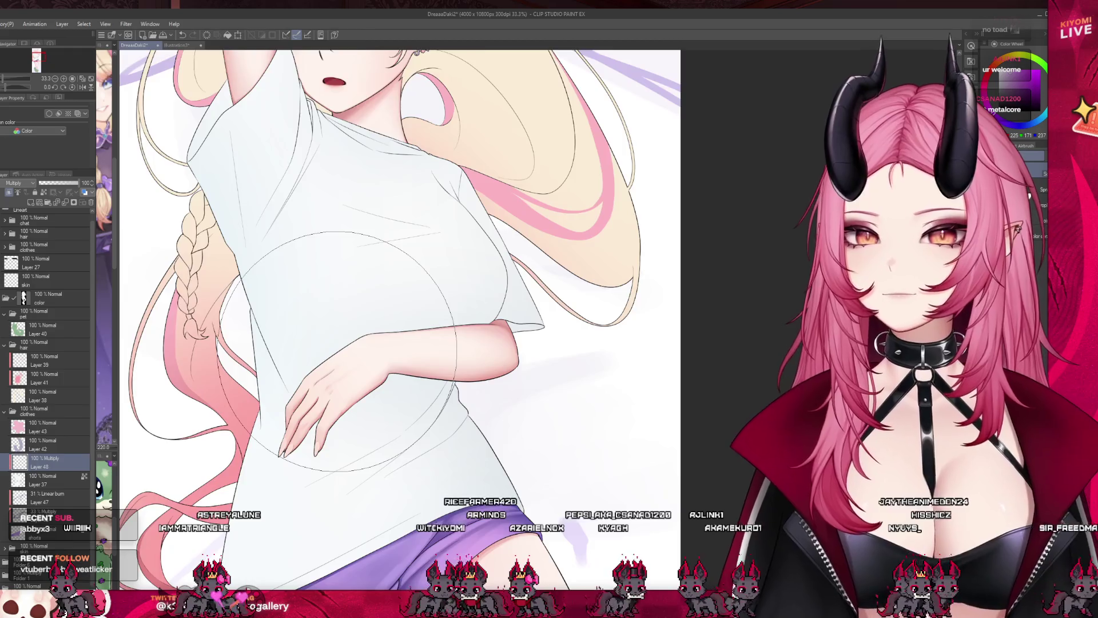
pyautogui.scroll(-2, 338, 352)
pyautogui.scroll(2, 298, 131)
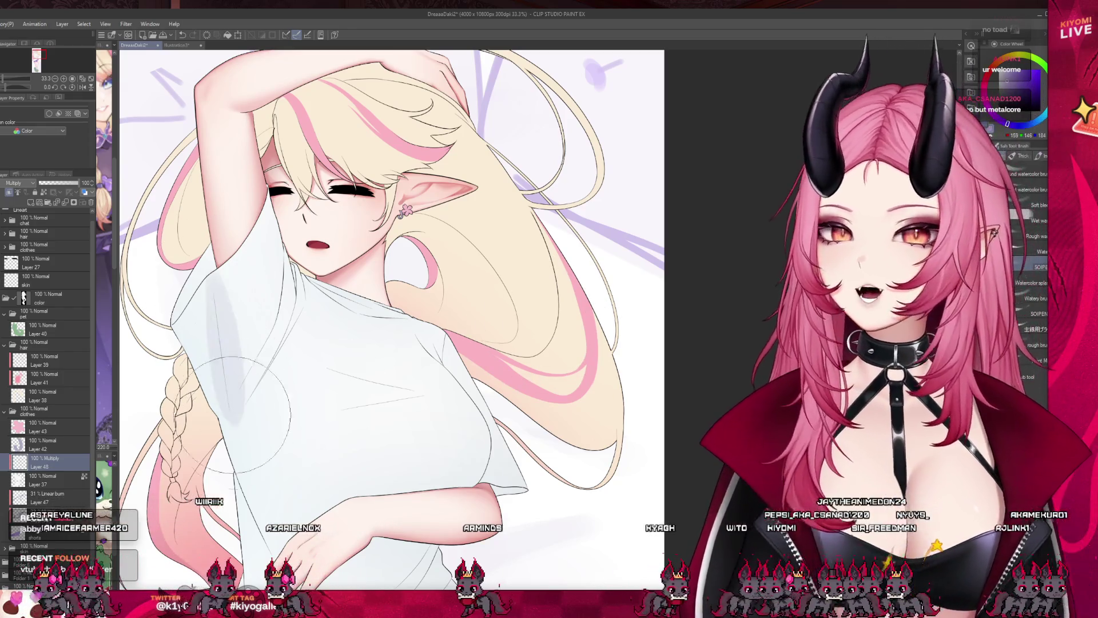
pyautogui.moveTo(238, 281); pyautogui.dragTo(250, 436)
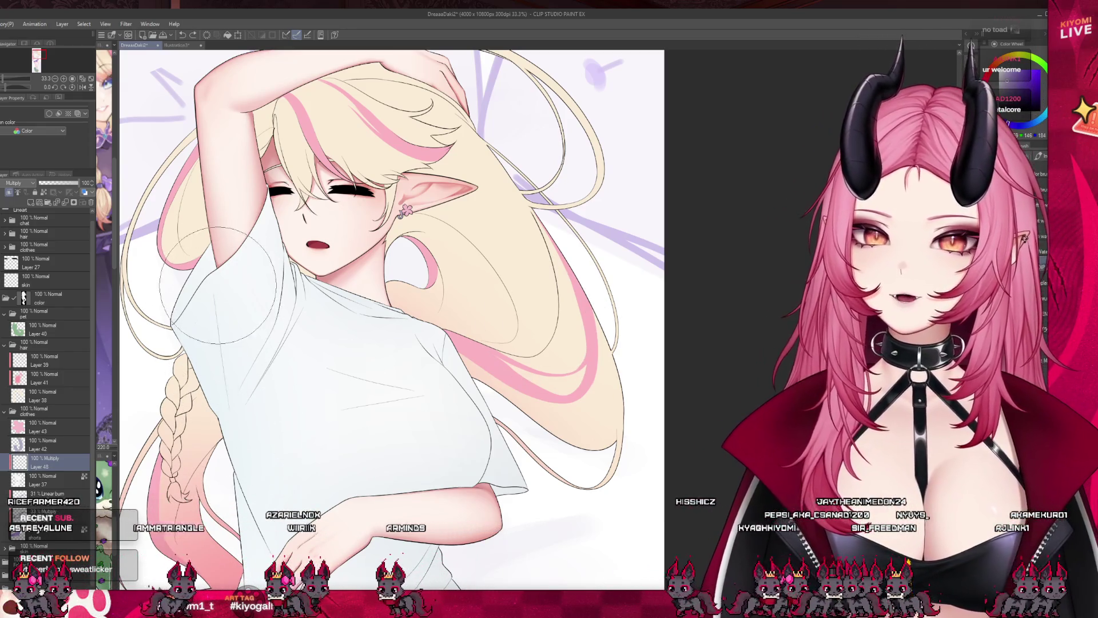
pyautogui.moveTo(220, 281); pyautogui.dragTo(232, 424)
pyautogui.moveTo(214, 322)
pyautogui.mouseDown()
pyautogui.moveTo(226, 401)
pyautogui.moveTo(215, 291)
pyautogui.moveTo(200, 303)
pyautogui.moveTo(240, 298)
pyautogui.moveTo(200, 315)
pyautogui.moveTo(219, 389)
pyautogui.moveTo(223, 343)
pyautogui.moveTo(340, 323)
pyautogui.moveTo(286, 366)
pyautogui.moveTo(264, 483)
pyautogui.moveTo(286, 474)
pyautogui.moveTo(265, 472)
pyautogui.mouseUp()
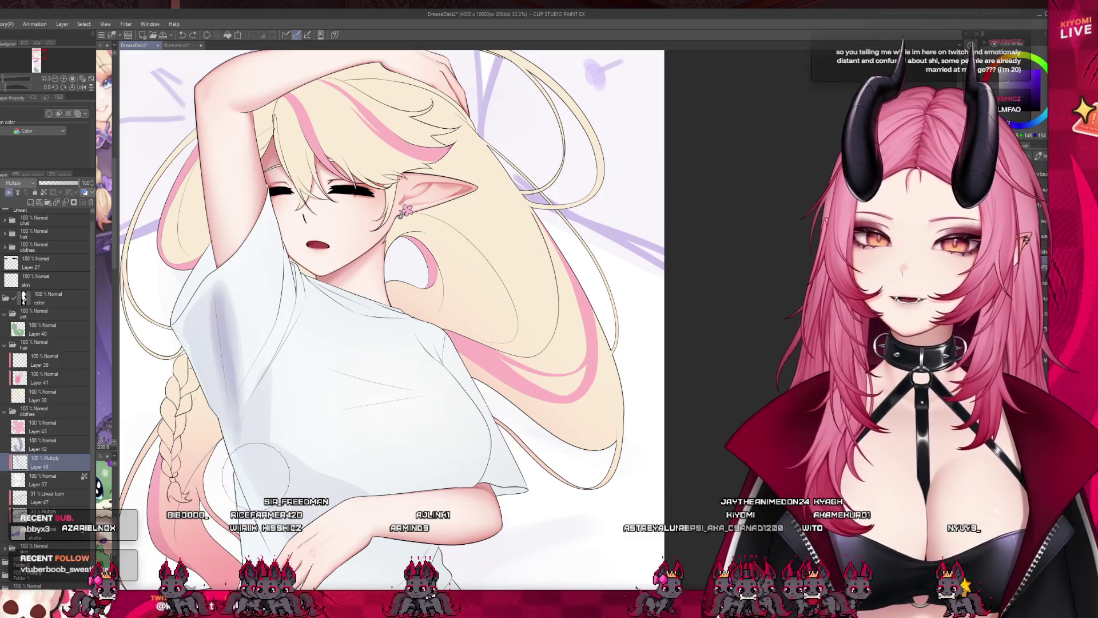
# Add a grey shadow on the lower-left shirt and deepen the shirt's left side
pyautogui.moveTo(256, 473); pyautogui.dragTo(260, 492)
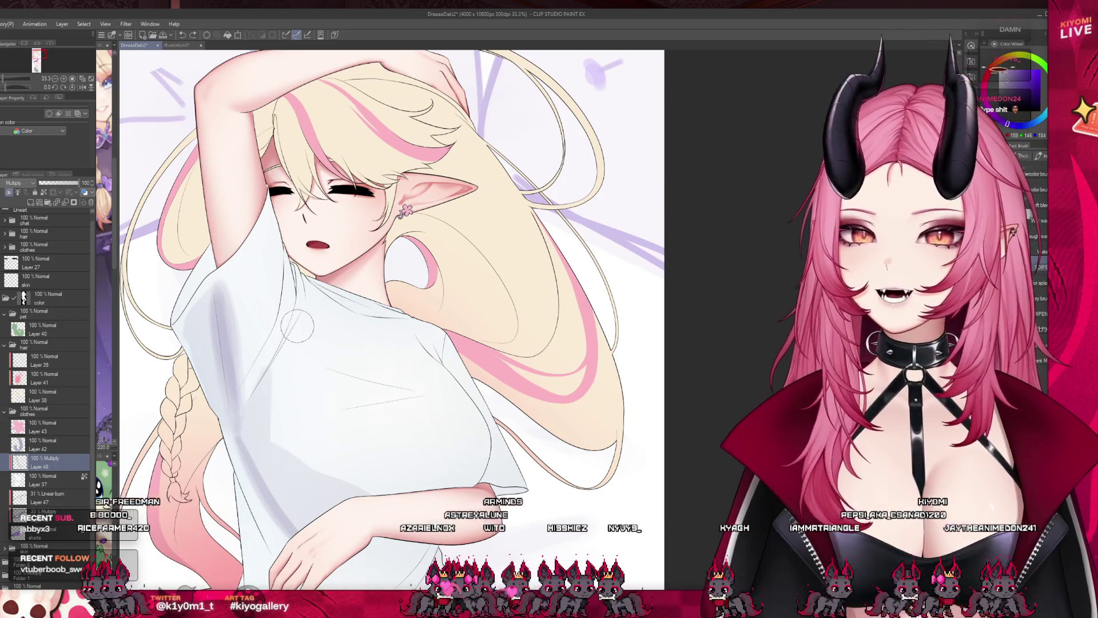
pyautogui.moveTo(250, 421)
pyautogui.mouseDown()
pyautogui.moveTo(286, 343)
pyautogui.moveTo(269, 412)
pyautogui.moveTo(275, 404)
pyautogui.mouseUp()
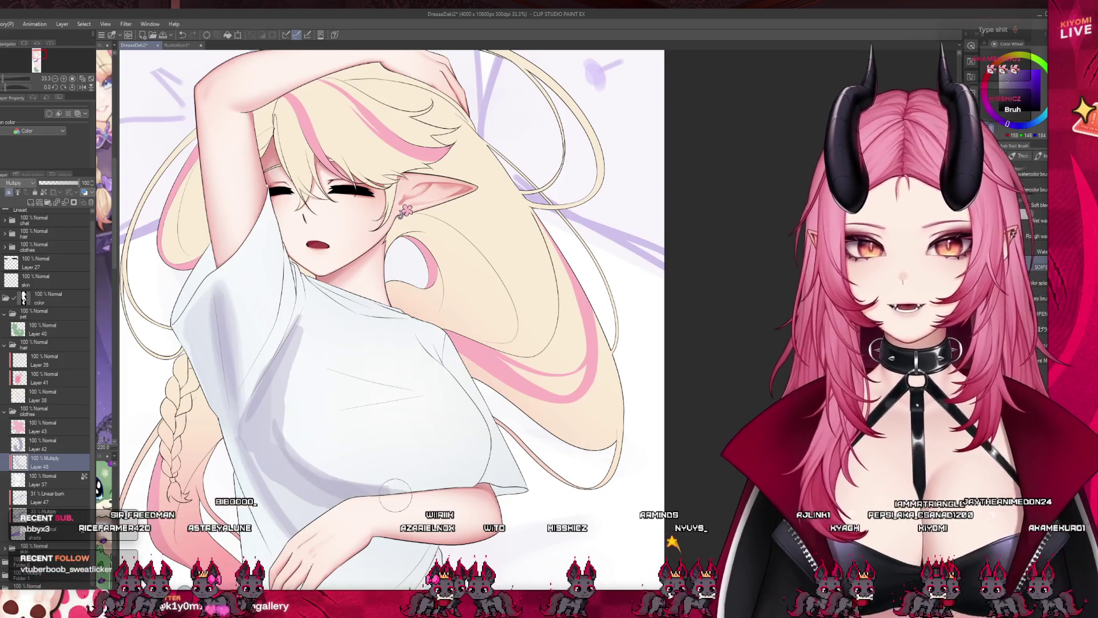
pyautogui.scroll(-5, 392, 402)
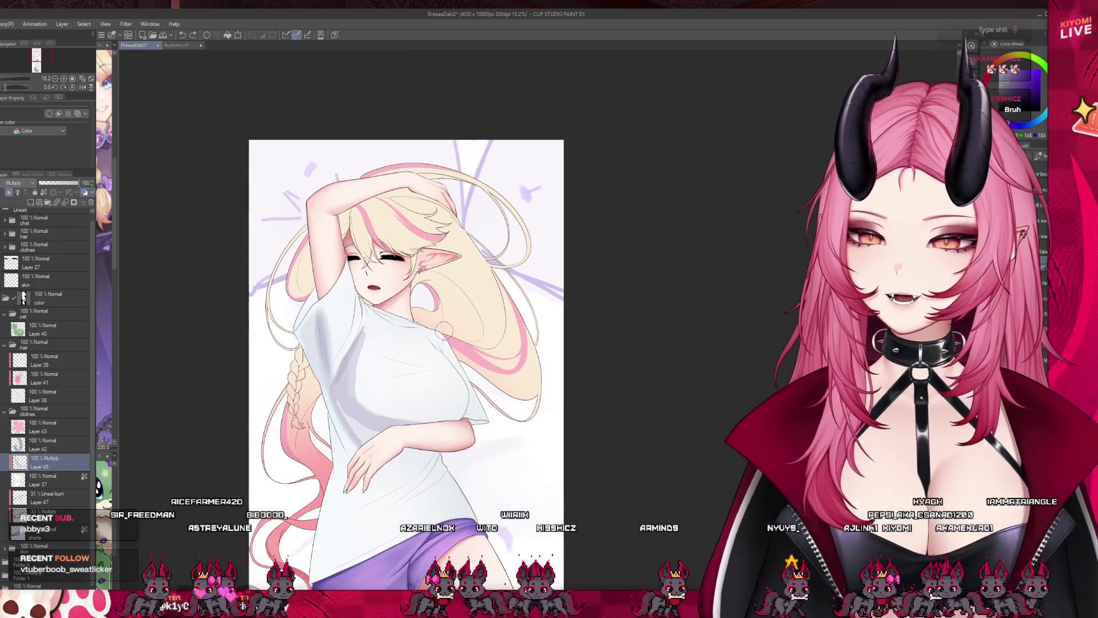
# Add grey shading on the shirt near the hand
pyautogui.scroll(2, 341, 389)
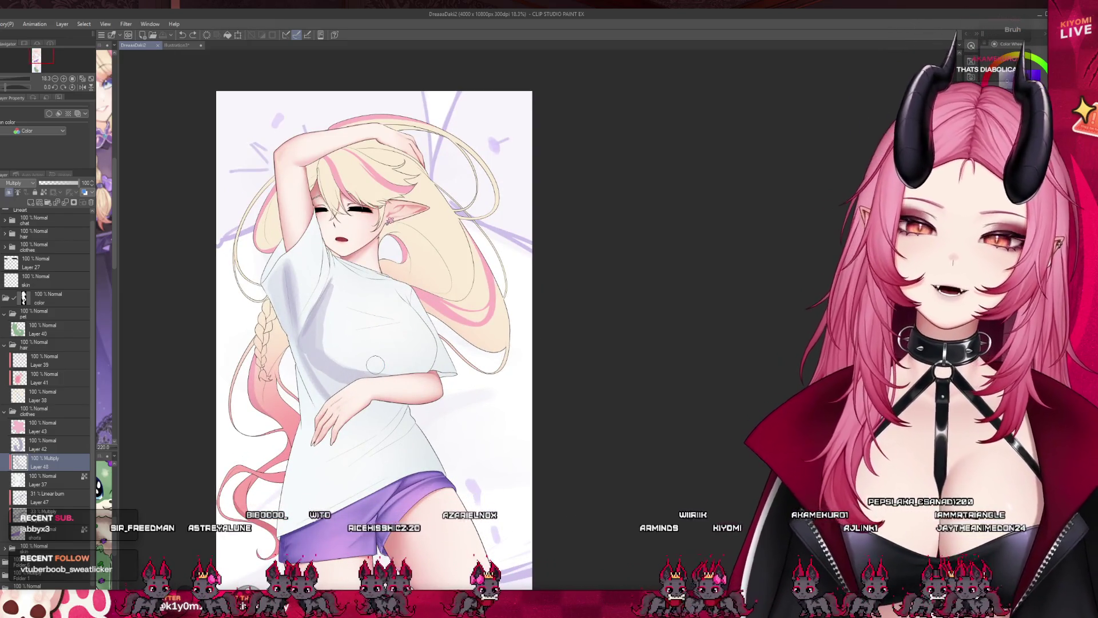
pyautogui.scroll(3, 373, 340)
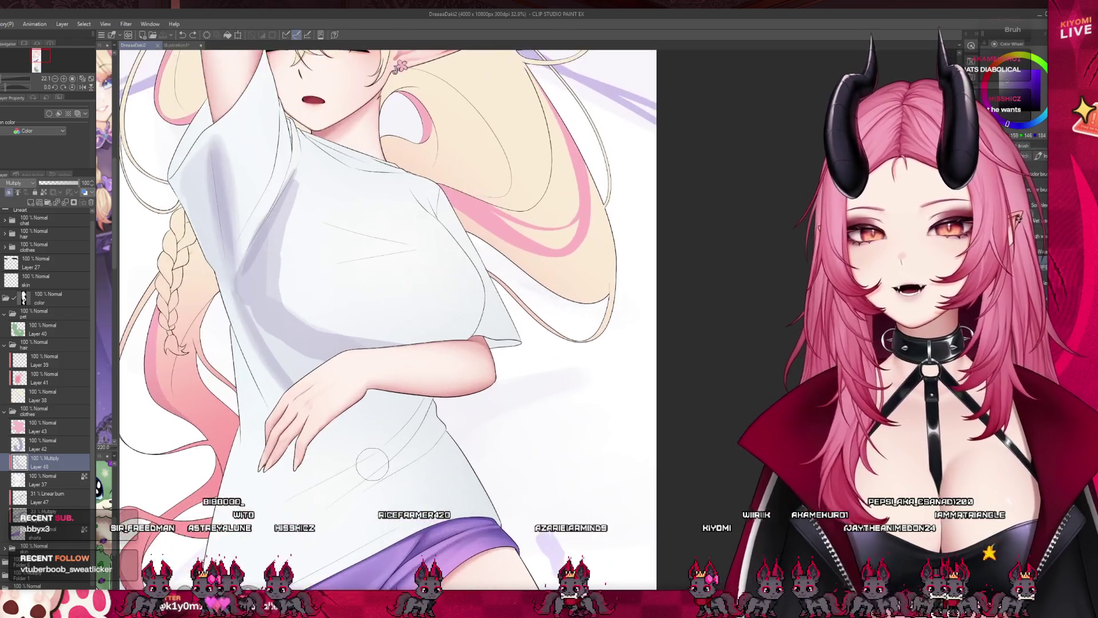
pyautogui.moveTo(260, 487); pyautogui.dragTo(238, 419)
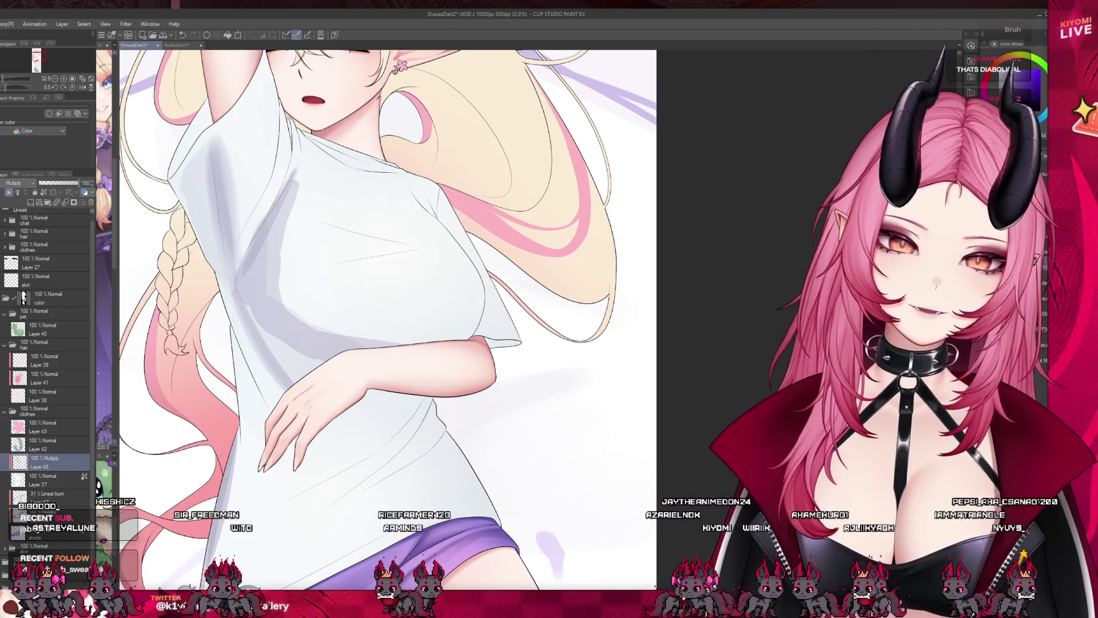
# Shade and darken the shirt just below the forearm, plus a faint shadow under the hand
pyautogui.scroll(1, 310, 336)
pyautogui.scroll(1, 309, 337)
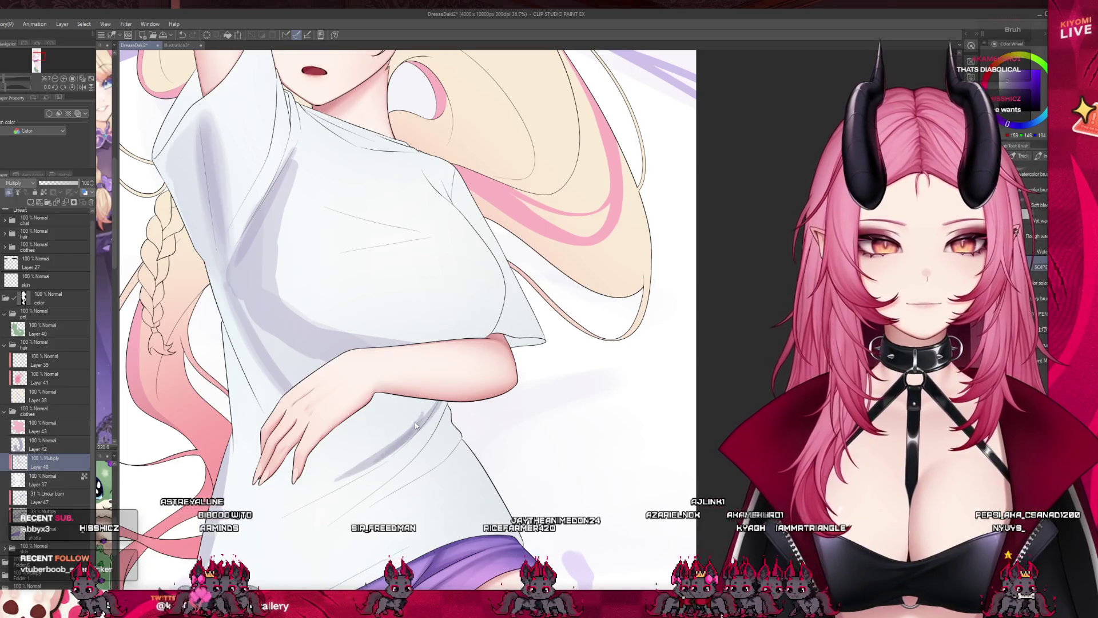
pyautogui.moveTo(440, 426); pyautogui.dragTo(321, 493)
pyautogui.moveTo(440, 400); pyautogui.dragTo(347, 461)
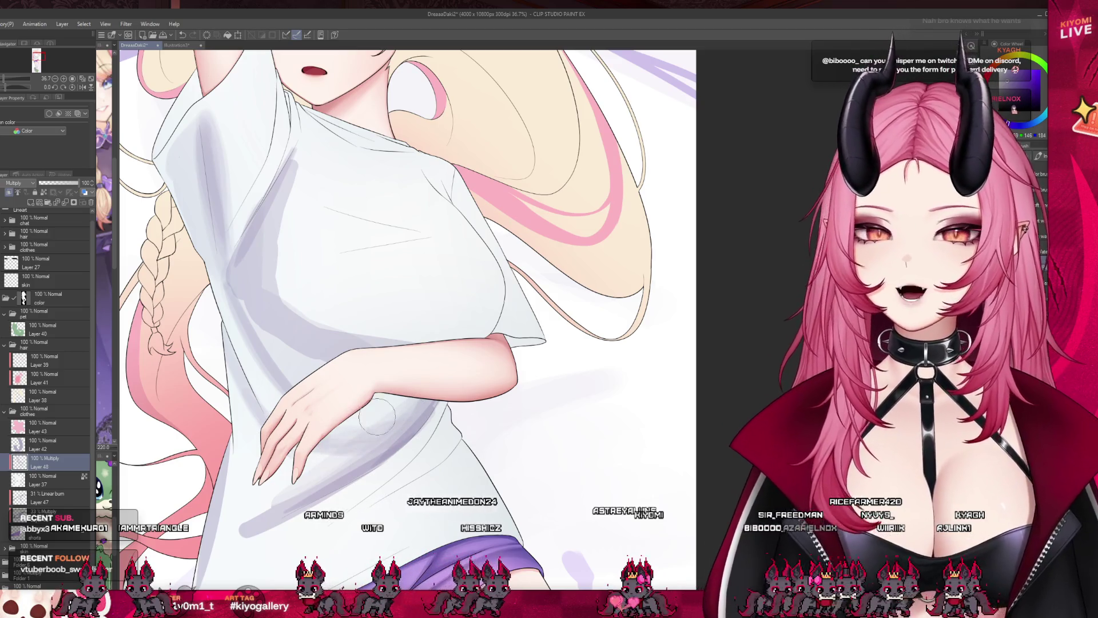
pyautogui.moveTo(378, 460); pyautogui.dragTo(326, 492)
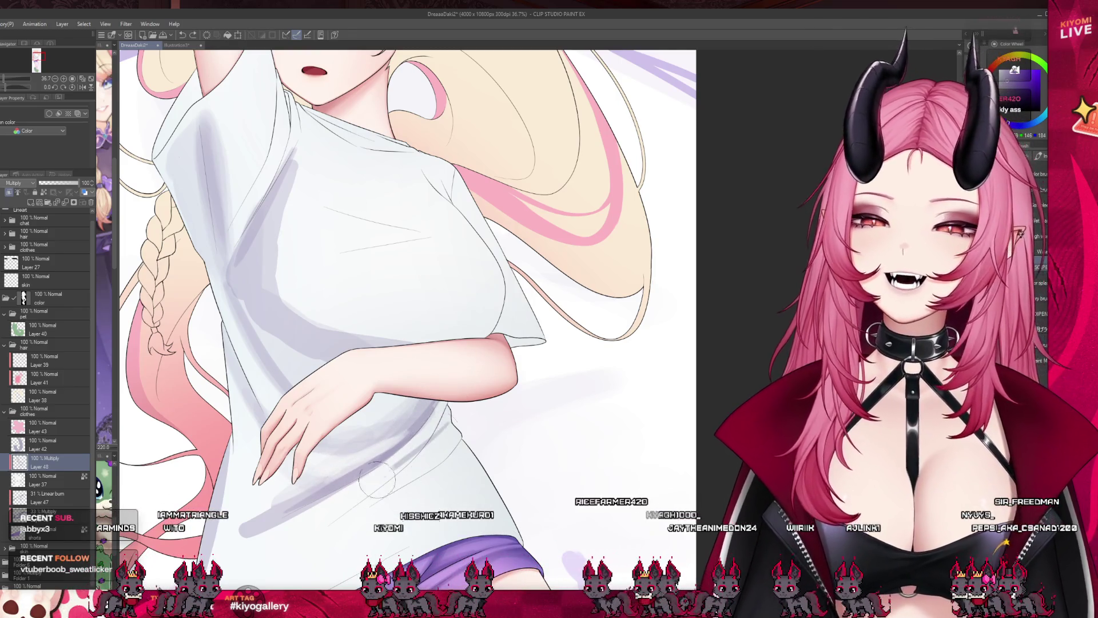
pyautogui.scroll(-3, 393, 300)
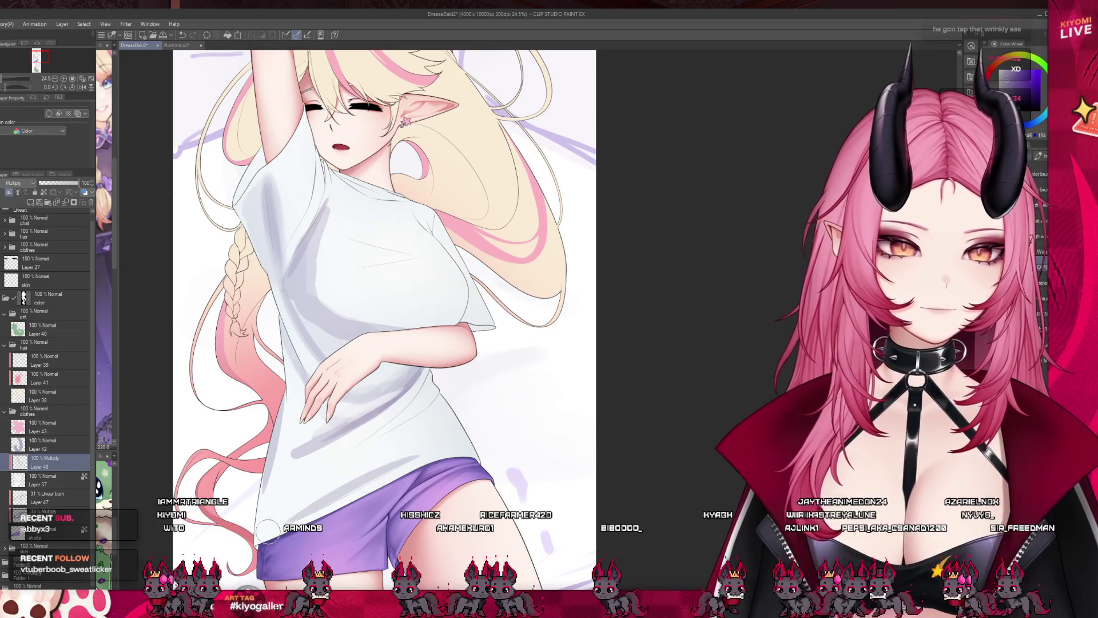
# Spread grey shading across the lower shirt, undoing the last reworked stroke
pyautogui.moveTo(424, 454)
pyautogui.mouseDown()
pyautogui.moveTo(343, 480)
pyautogui.moveTo(414, 423)
pyautogui.moveTo(357, 472)
pyautogui.mouseUp()
pyautogui.moveTo(434, 400)
pyautogui.mouseDown()
pyautogui.moveTo(366, 457)
pyautogui.moveTo(423, 417)
pyautogui.moveTo(422, 433)
pyautogui.moveTo(381, 437)
pyautogui.moveTo(326, 474)
pyautogui.mouseUp()
pyautogui.hotkey('ctrl', 'z')
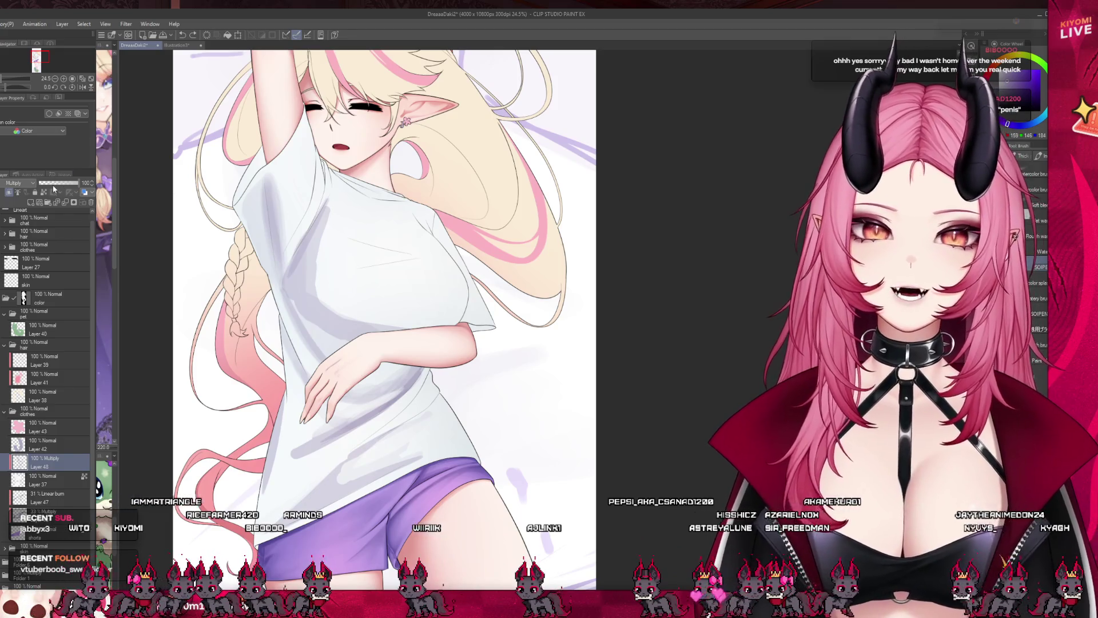
# Lower Layer 48's opacity to 31% and add a faint shading stroke on the shirt
pyautogui.click(53, 183)
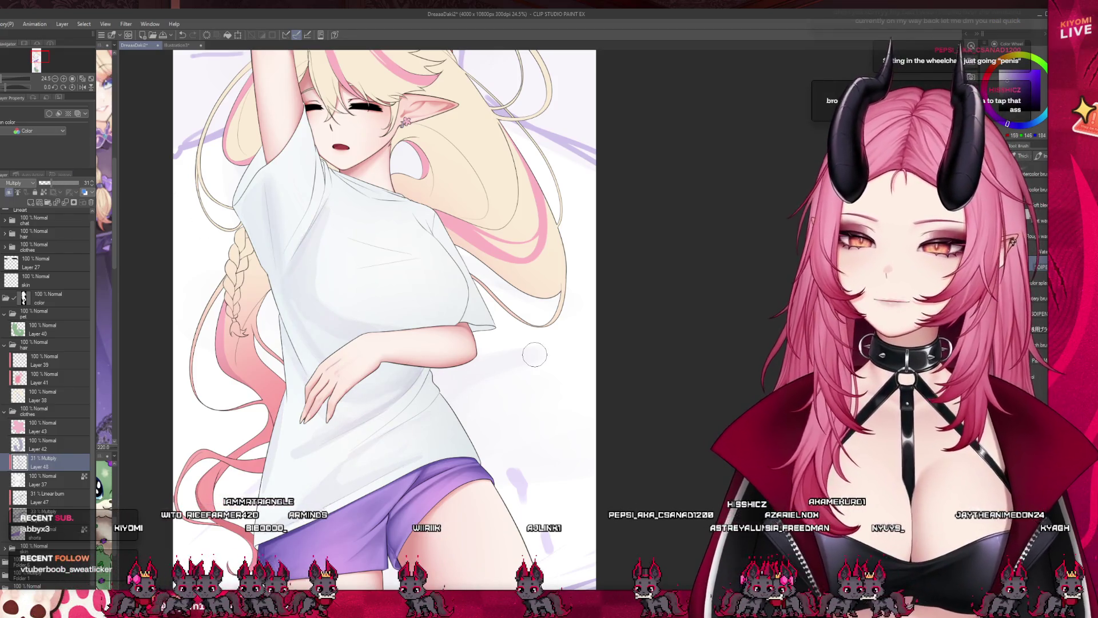
pyautogui.scroll(1, 535, 355)
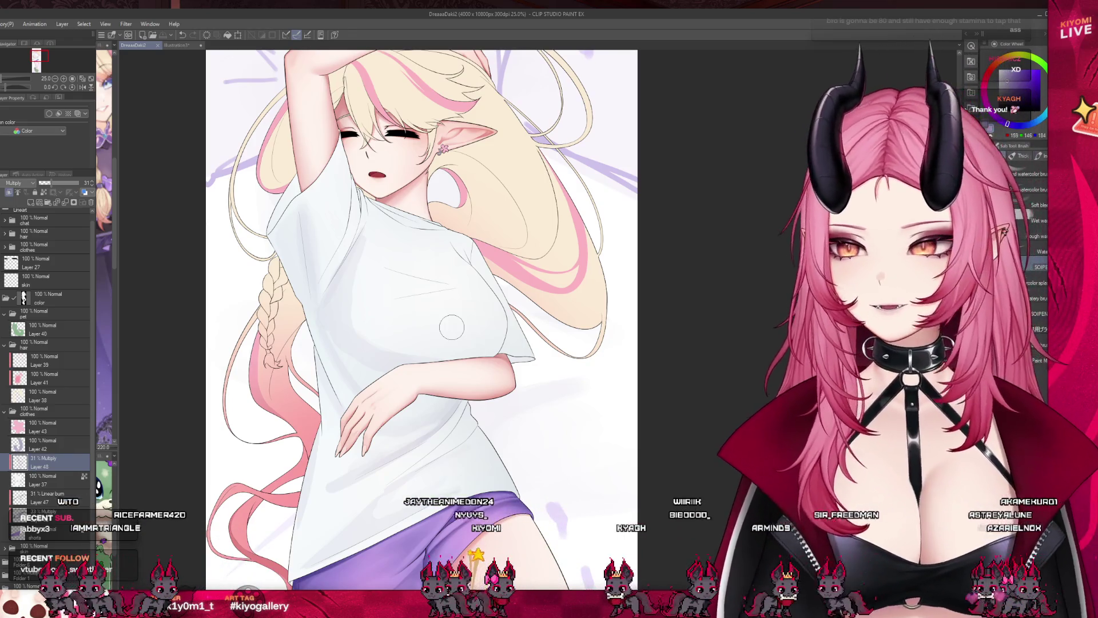
pyautogui.moveTo(452, 327); pyautogui.dragTo(495, 366)
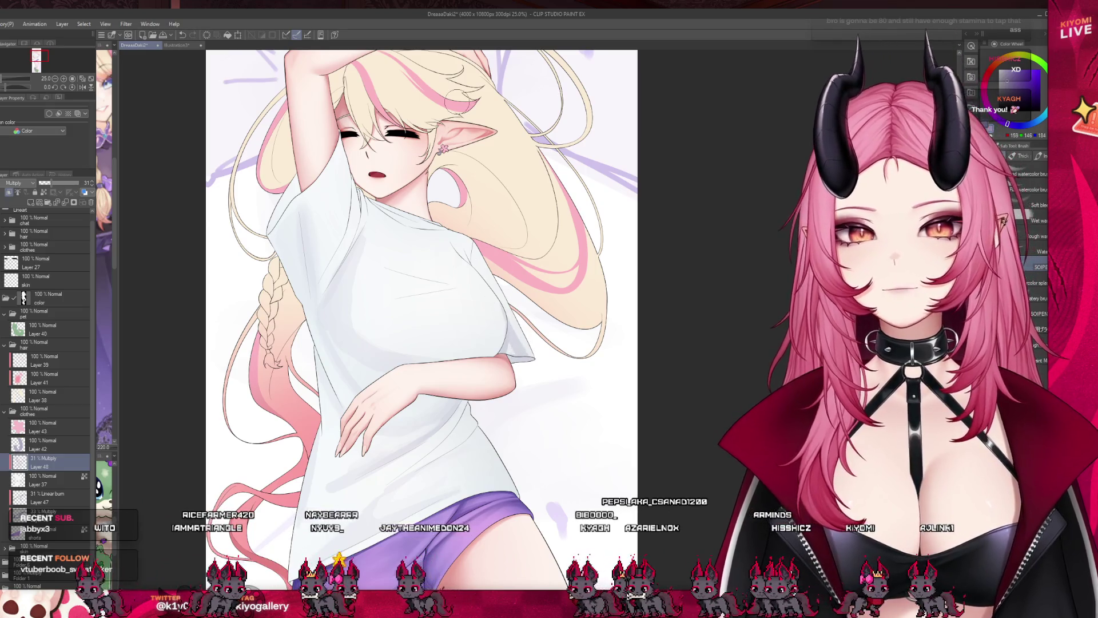
pyautogui.scroll(-3, 373, 357)
pyautogui.scroll(1, 373, 357)
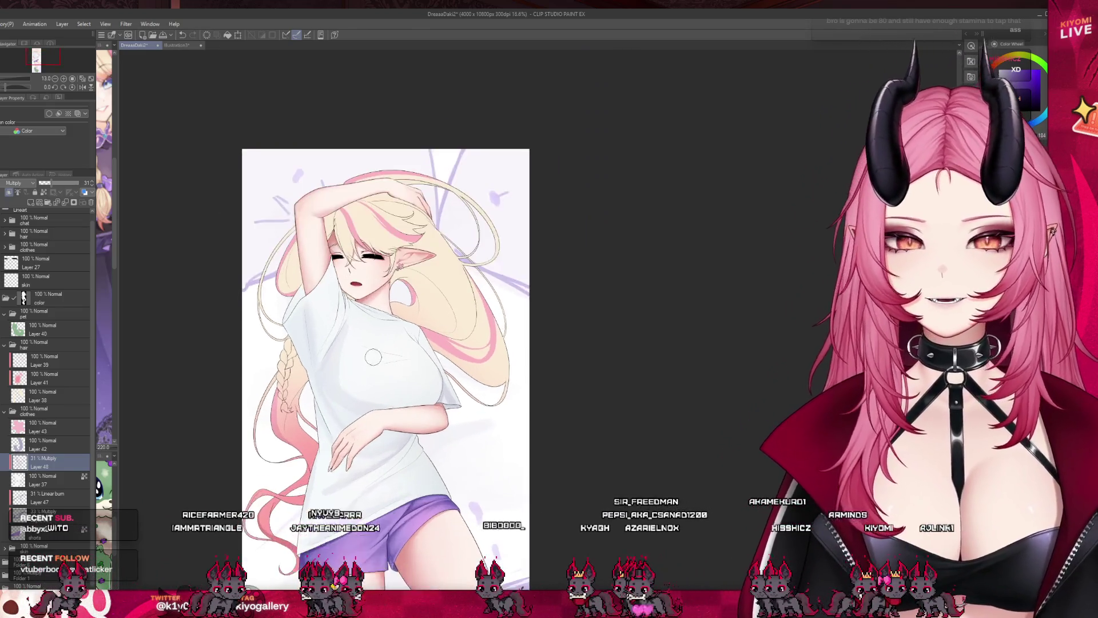
pyautogui.scroll(1, 373, 357)
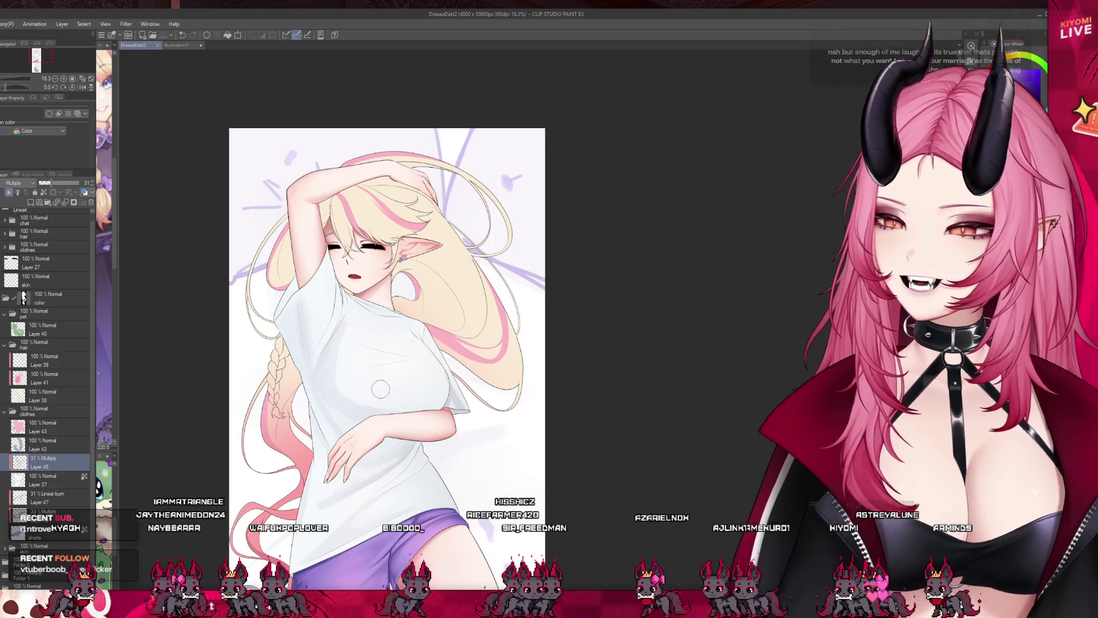
pyautogui.scroll(-1, 320, 343)
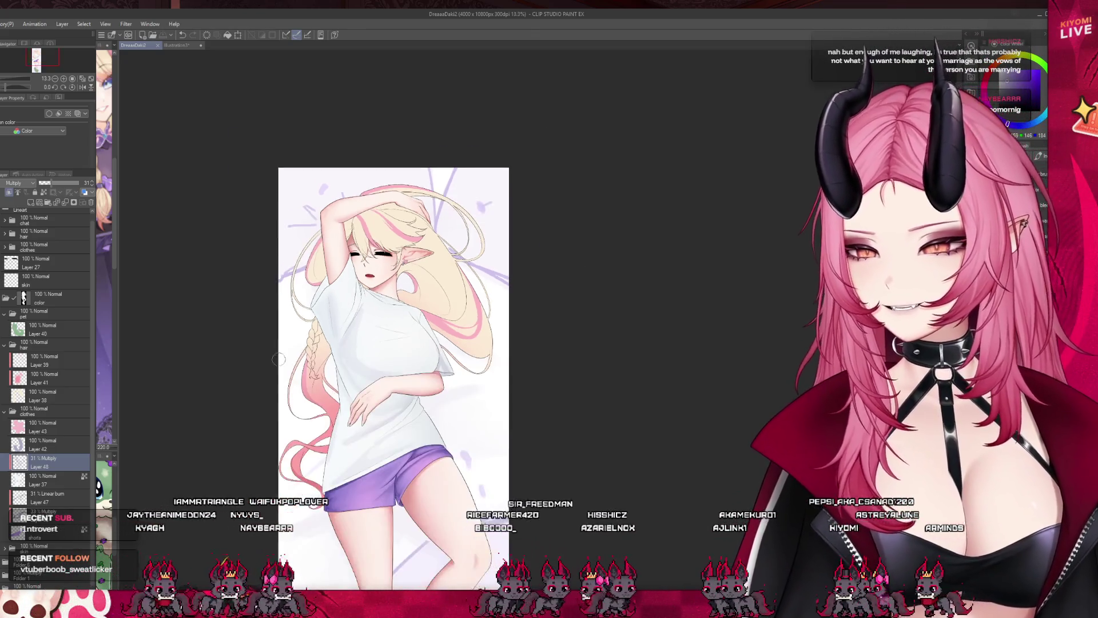
pyautogui.scroll(2, 296, 353)
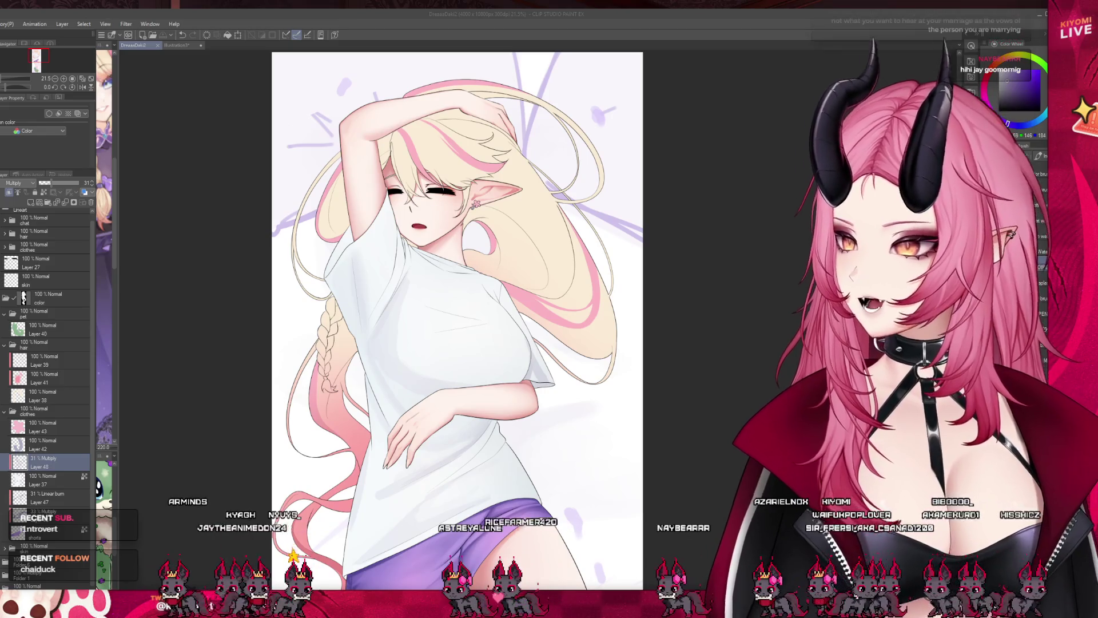
pyautogui.click(243, 297)
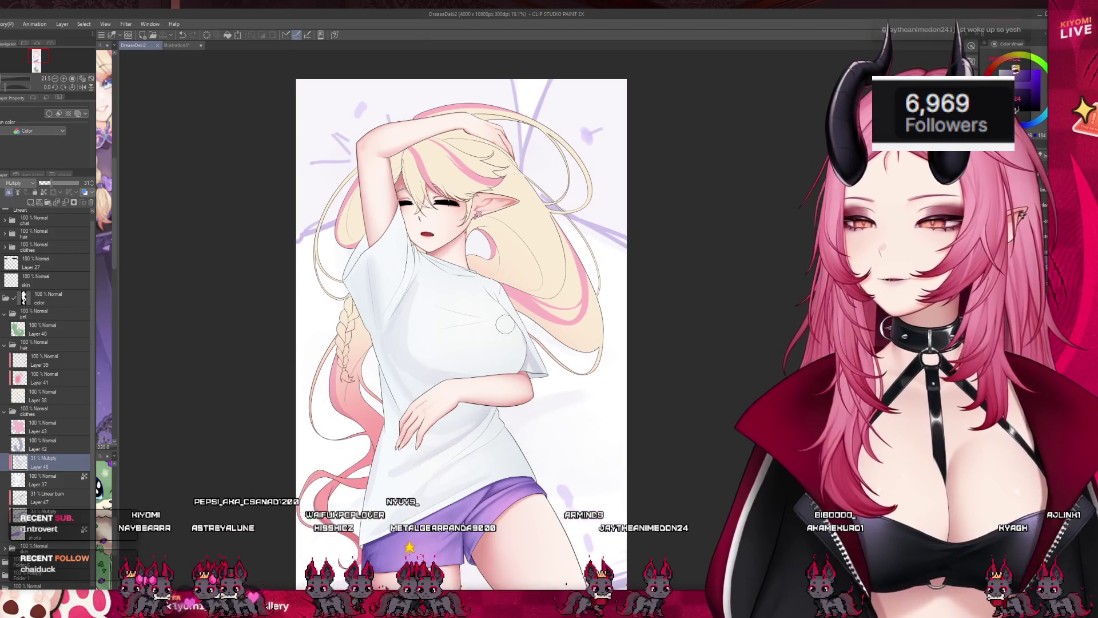
pyautogui.scroll(-2, 404, 271)
pyautogui.scroll(3, 404, 271)
pyautogui.scroll(-1, 404, 272)
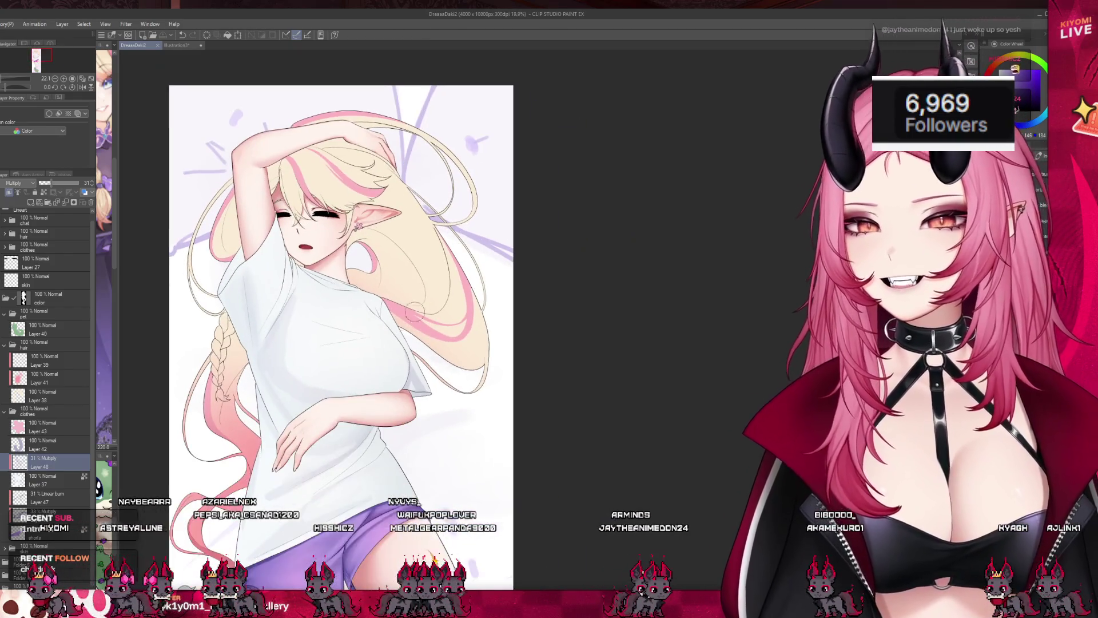
pyautogui.scroll(2, 403, 271)
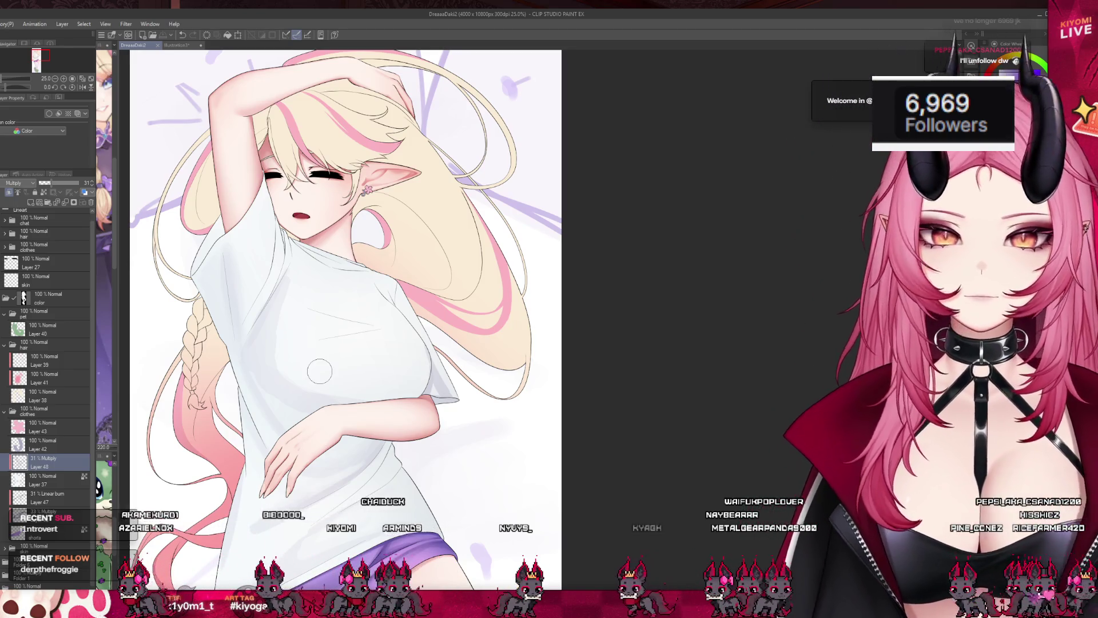
# Paint one soft grey Multiply stroke across the shirt beneath the chest
pyautogui.scroll(-2, 320, 290)
pyautogui.scroll(3, 319, 290)
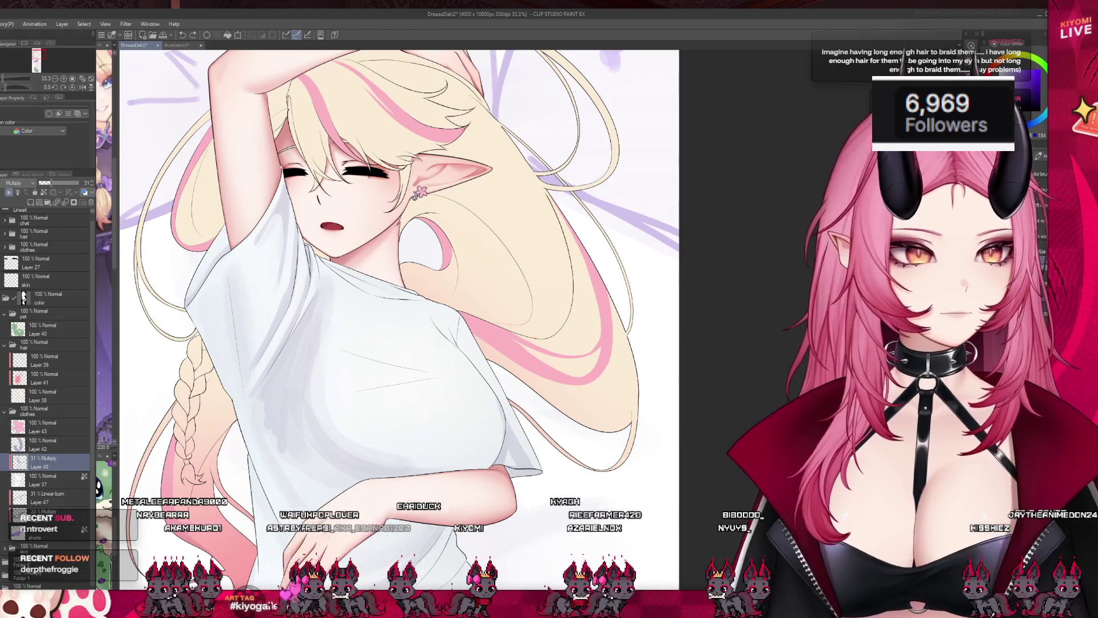
pyautogui.moveTo(343, 423); pyautogui.dragTo(474, 477)
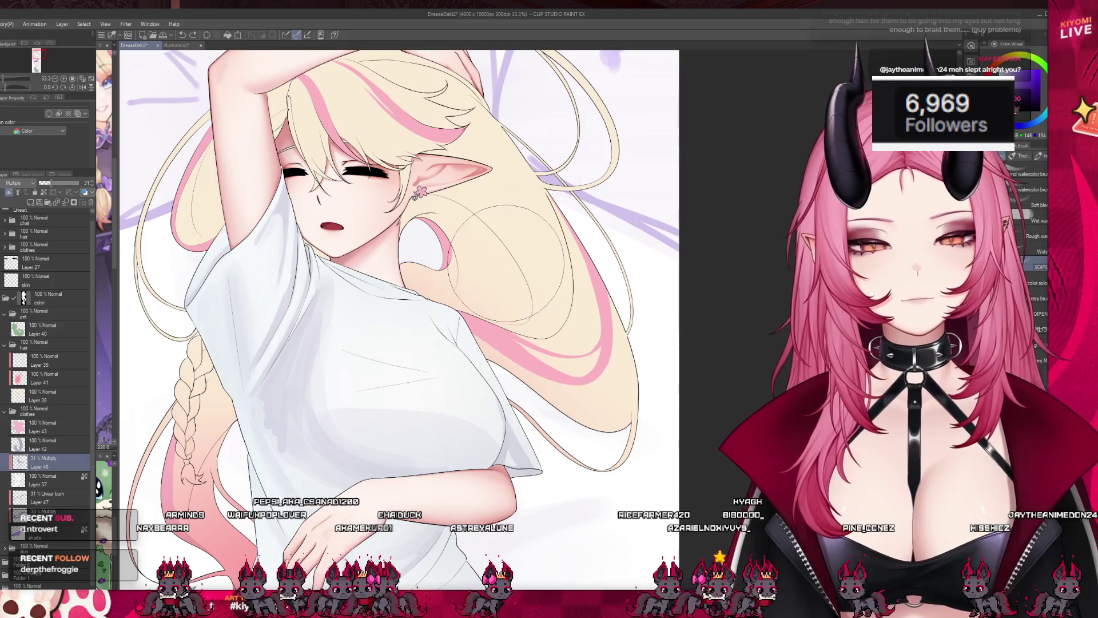
pyautogui.scroll(-1, 294, 209)
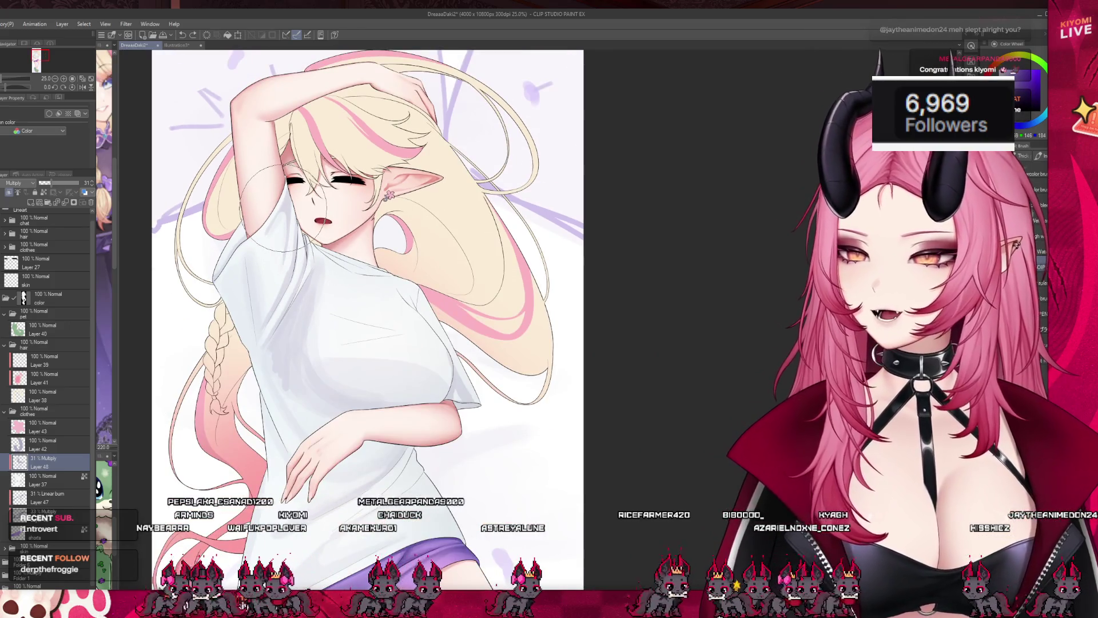
pyautogui.scroll(1, 266, 171)
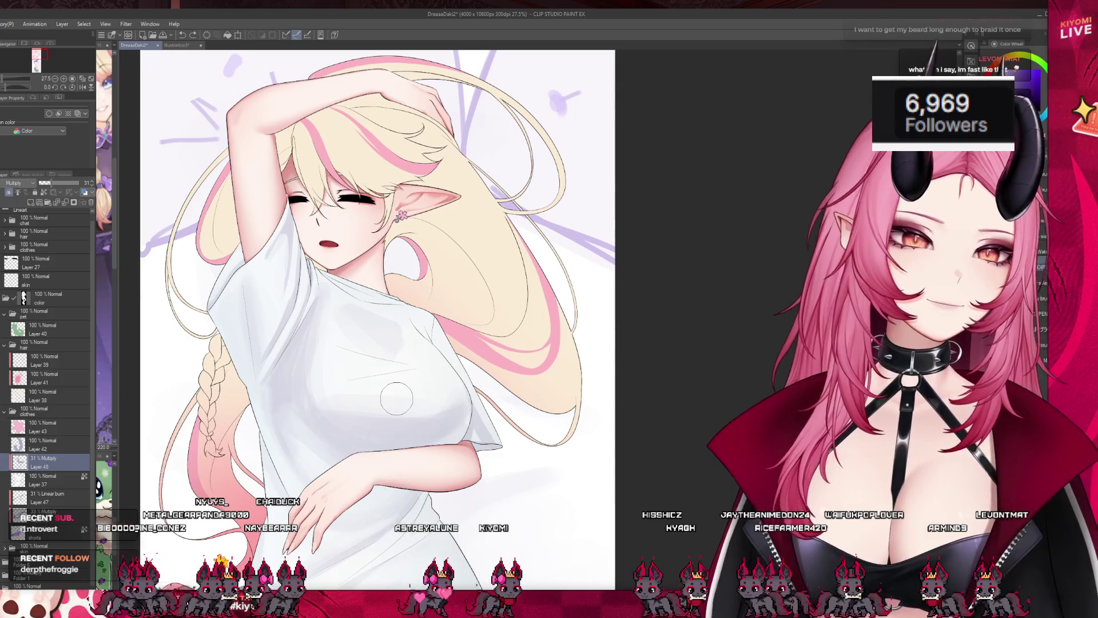
pyautogui.scroll(-4, 396, 398)
pyautogui.scroll(2, 373, 330)
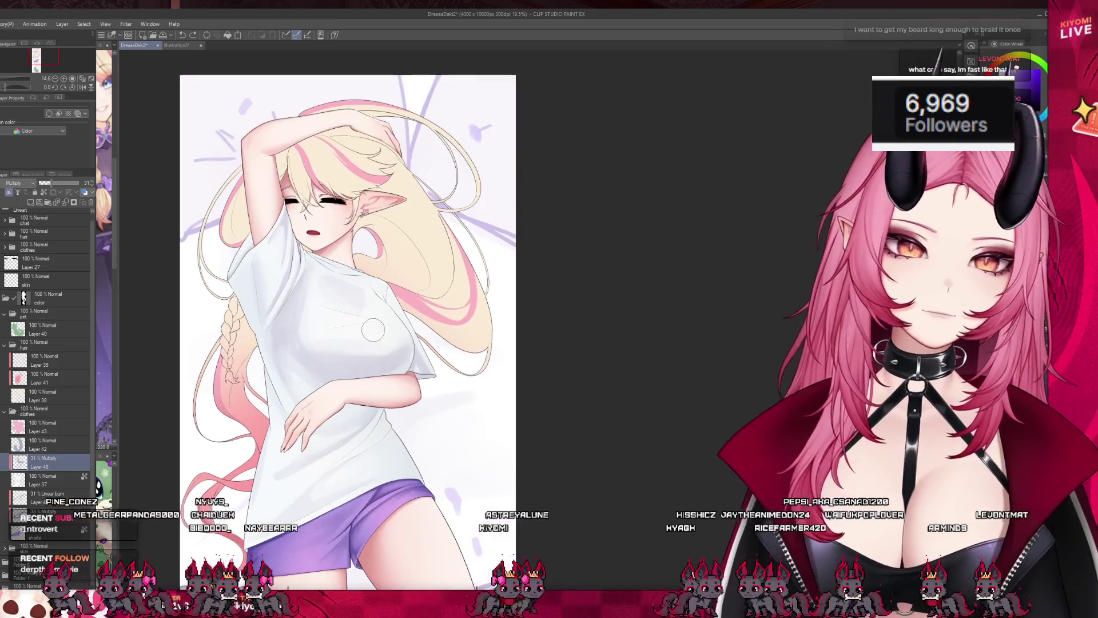
pyautogui.scroll(3, 307, 516)
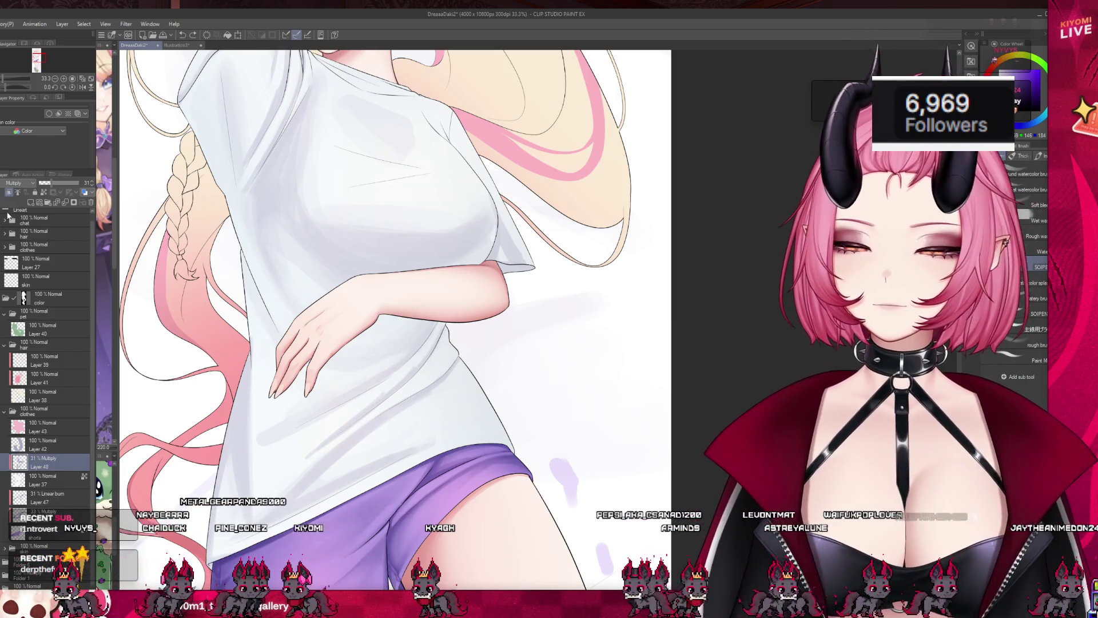
# Cycle from the Liquify tools to the Blend tool group with the J shortcut
pyautogui.press('j')
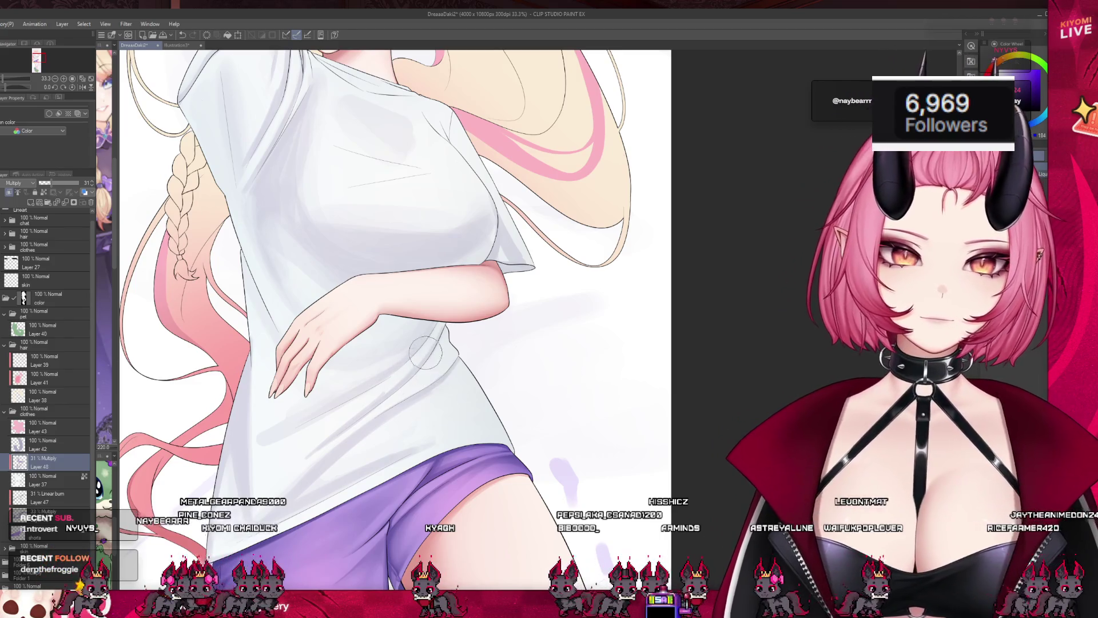
pyautogui.press('j')
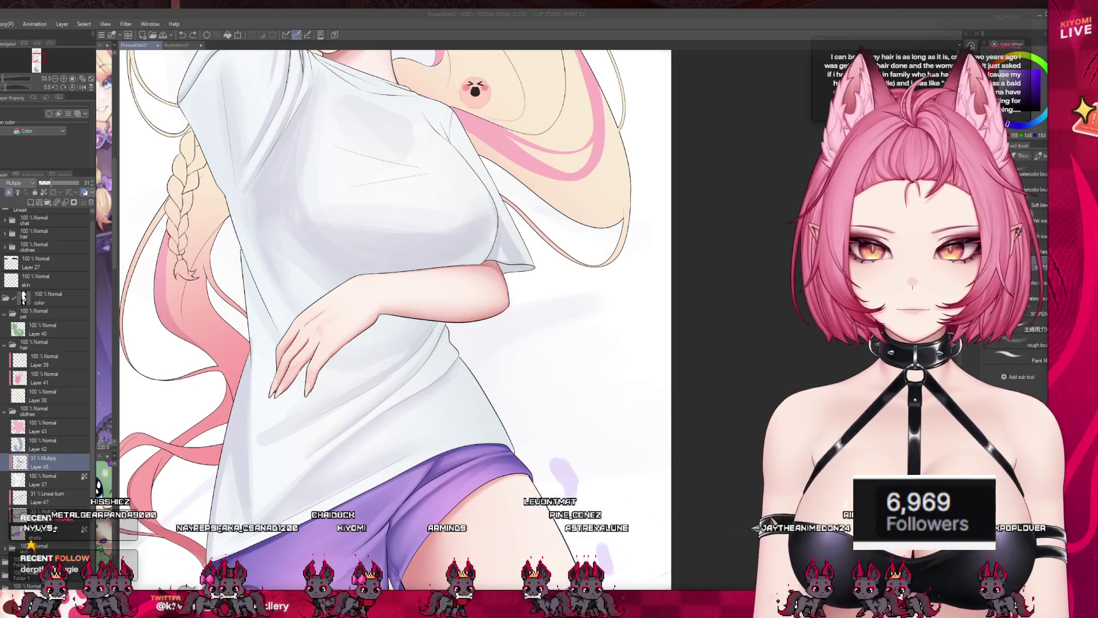
pyautogui.scroll(2, 504, 192)
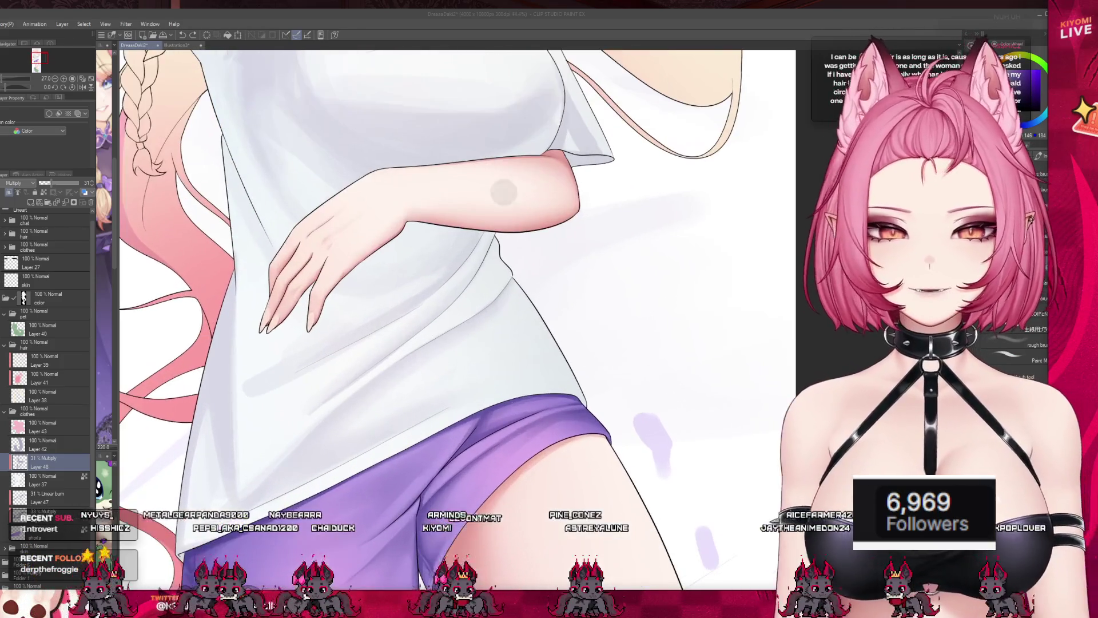
# Use the Blend tool to smooth the grey shading on the lower shirt
pyautogui.click(18, 158)
pyautogui.press('j')
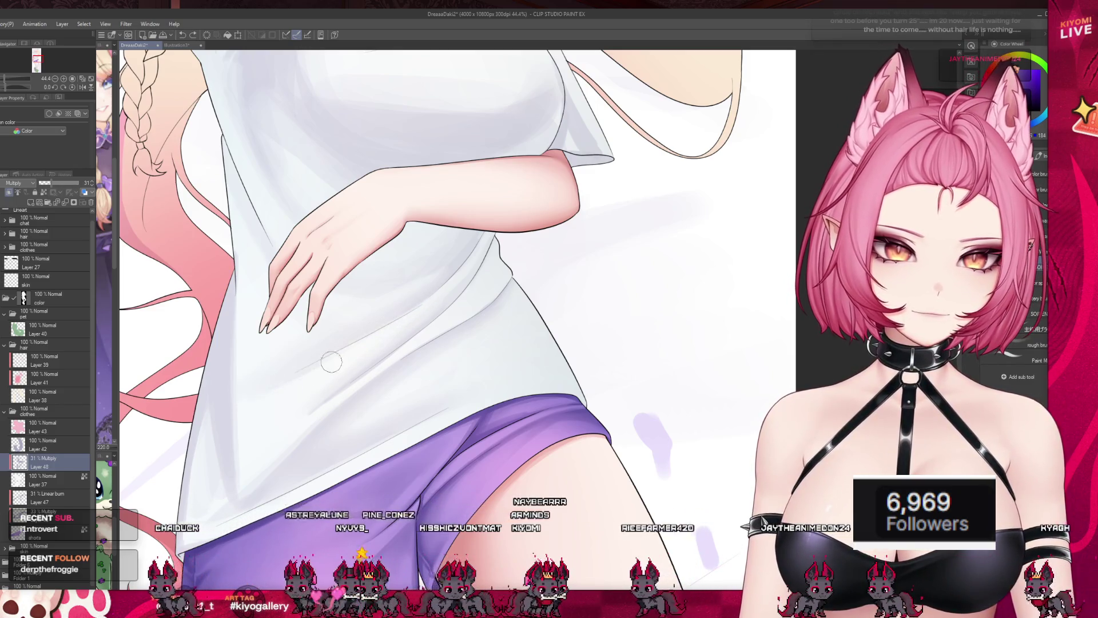
pyautogui.moveTo(462, 266); pyautogui.dragTo(400, 315)
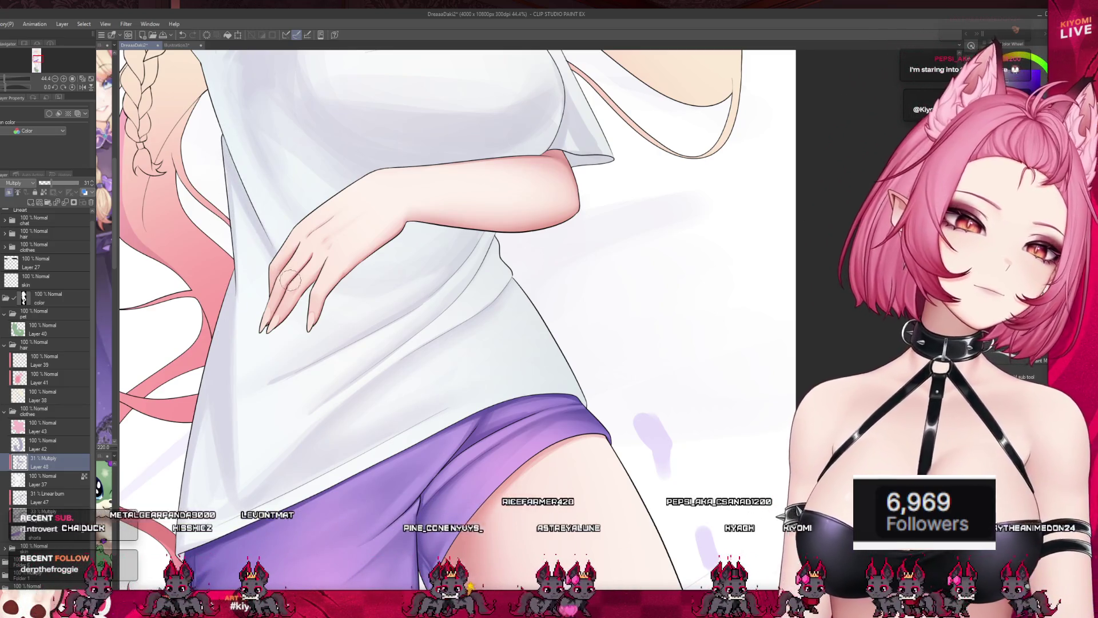
pyautogui.scroll(-5, 322, 244)
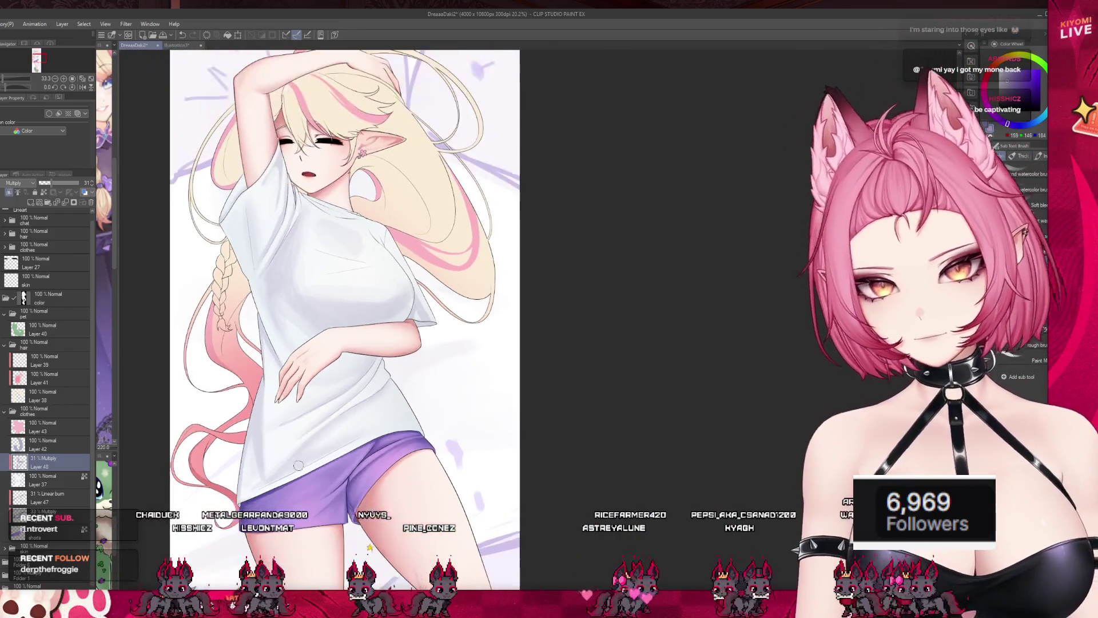
# Zoom the canvas from 10.8% to 50%, centred on the elf girl's face and upper shirt
pyautogui.scroll(-3, 401, 215)
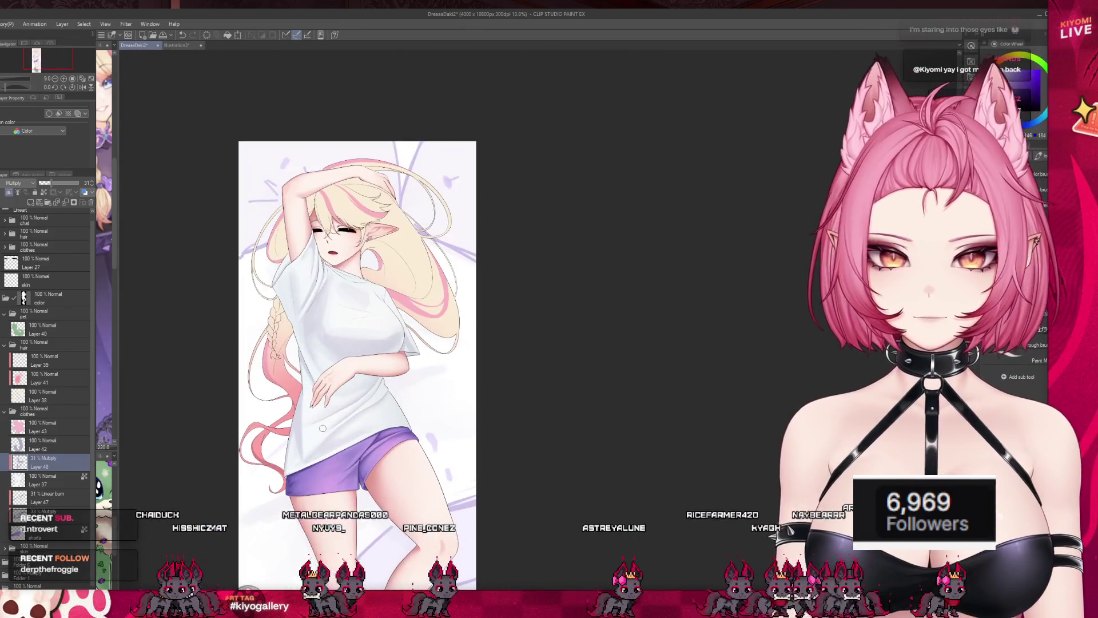
pyautogui.scroll(1, 377, 338)
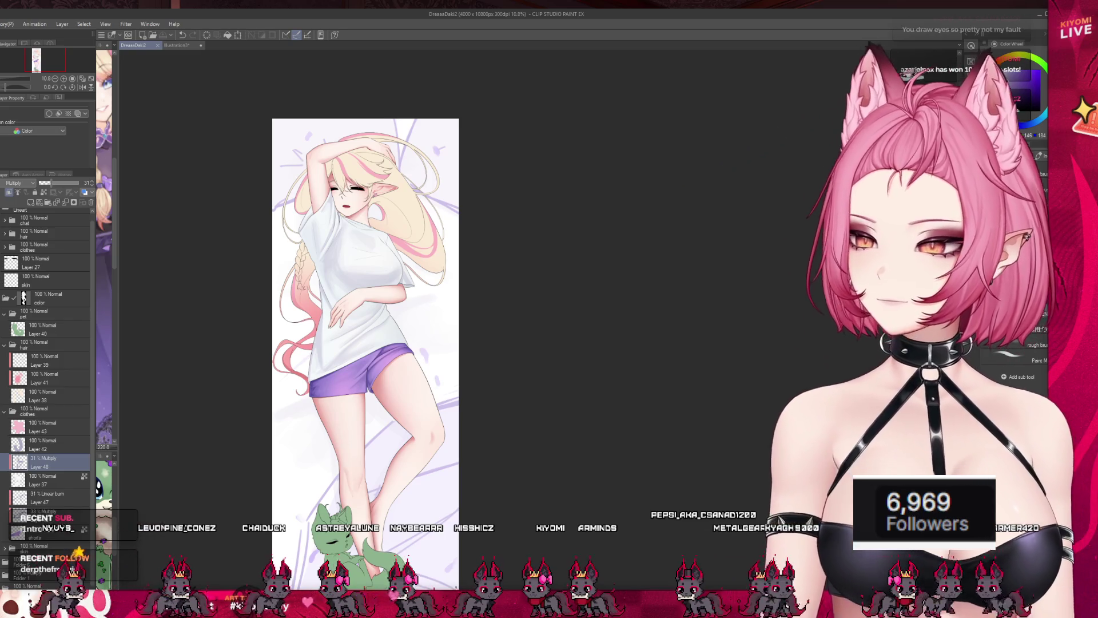
pyautogui.scroll(5, 298, 234)
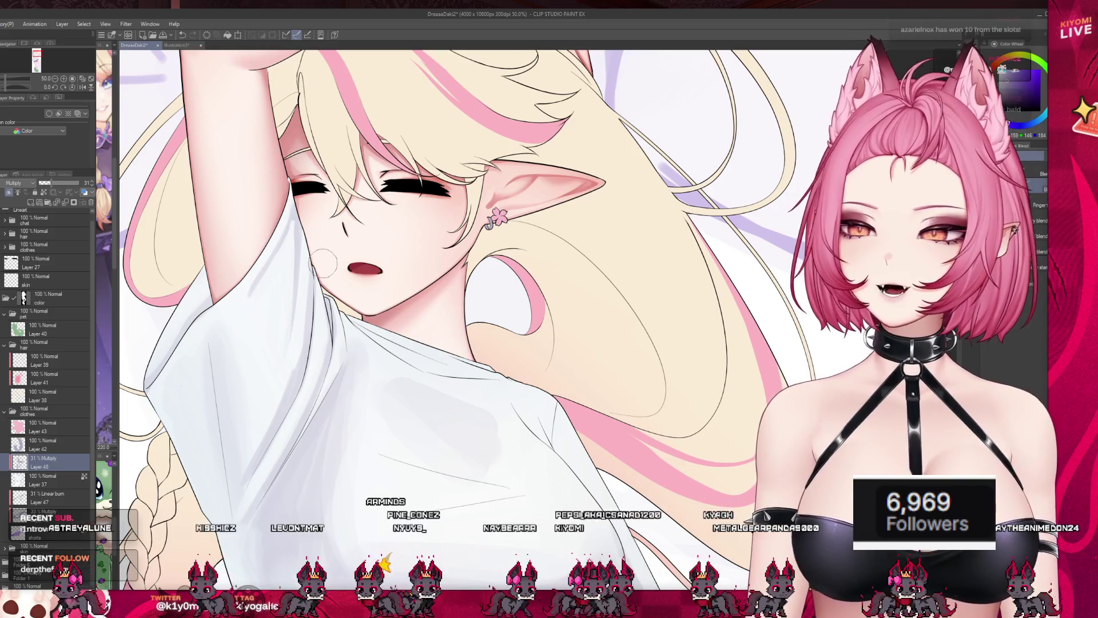
# Return to the watercolor brushes and paint darker grey shading down the shirt's left side
pyautogui.press('j')
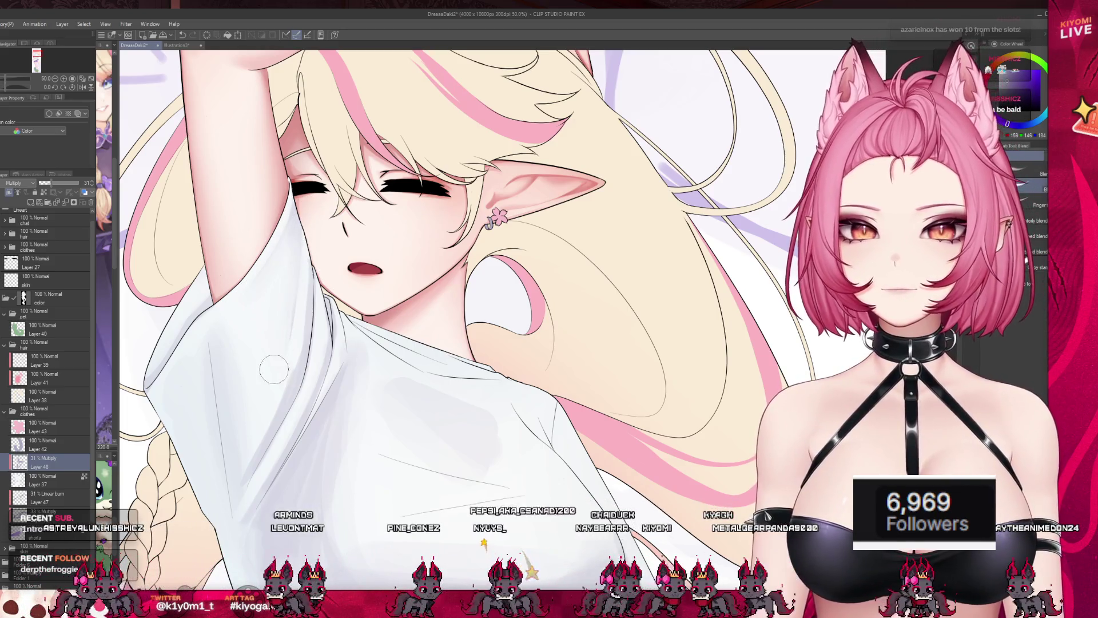
pyautogui.press('b')
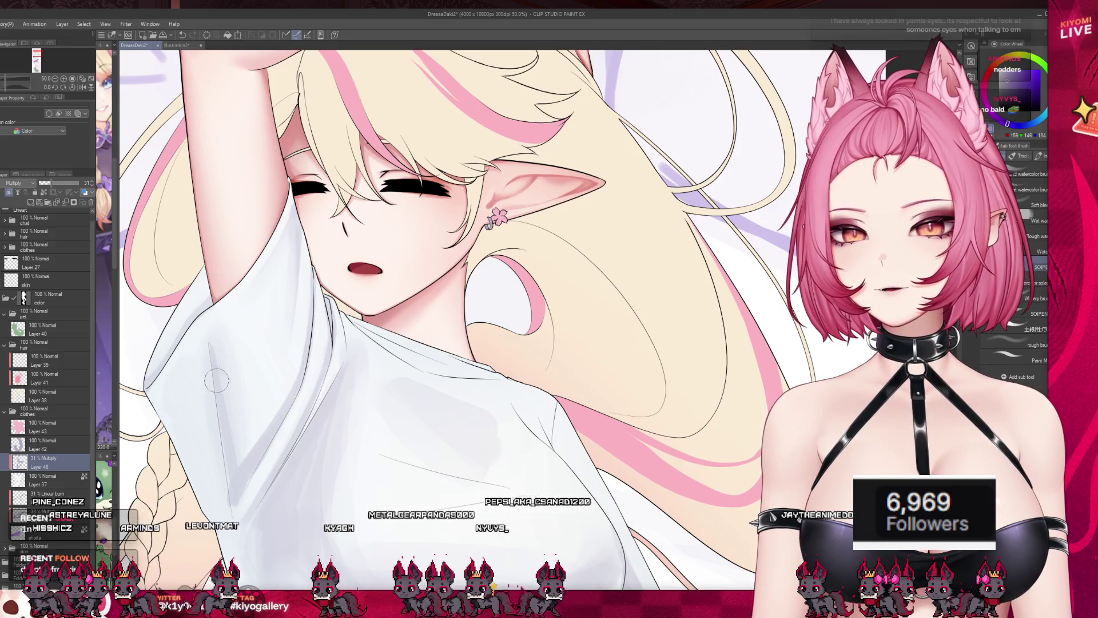
pyautogui.moveTo(212, 322); pyautogui.dragTo(232, 475)
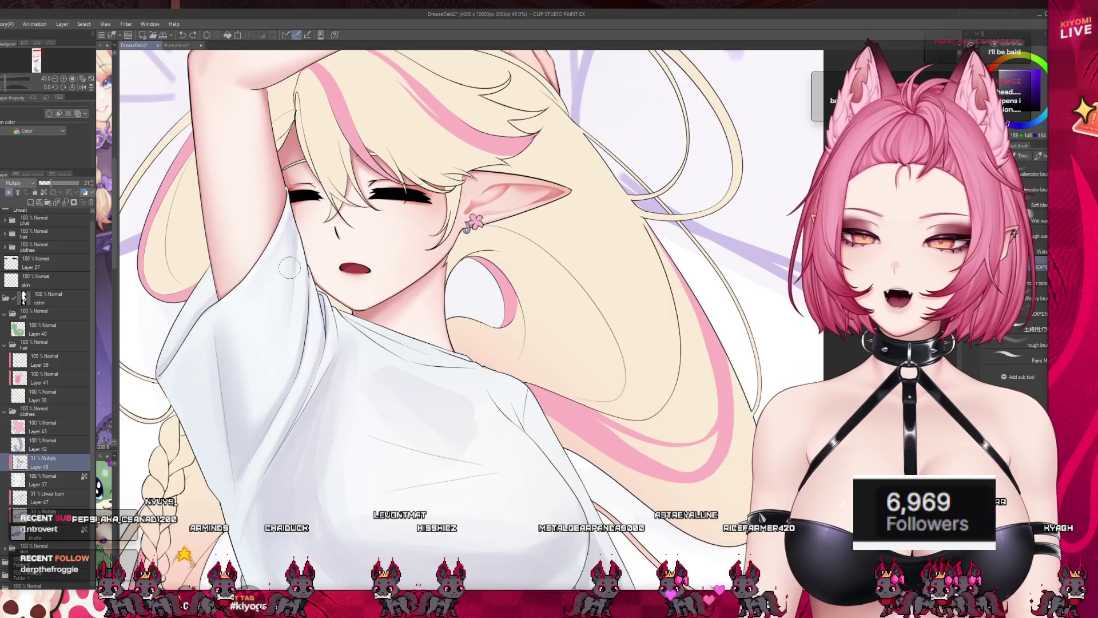
pyautogui.scroll(-2, 254, 255)
pyautogui.scroll(2, 286, 368)
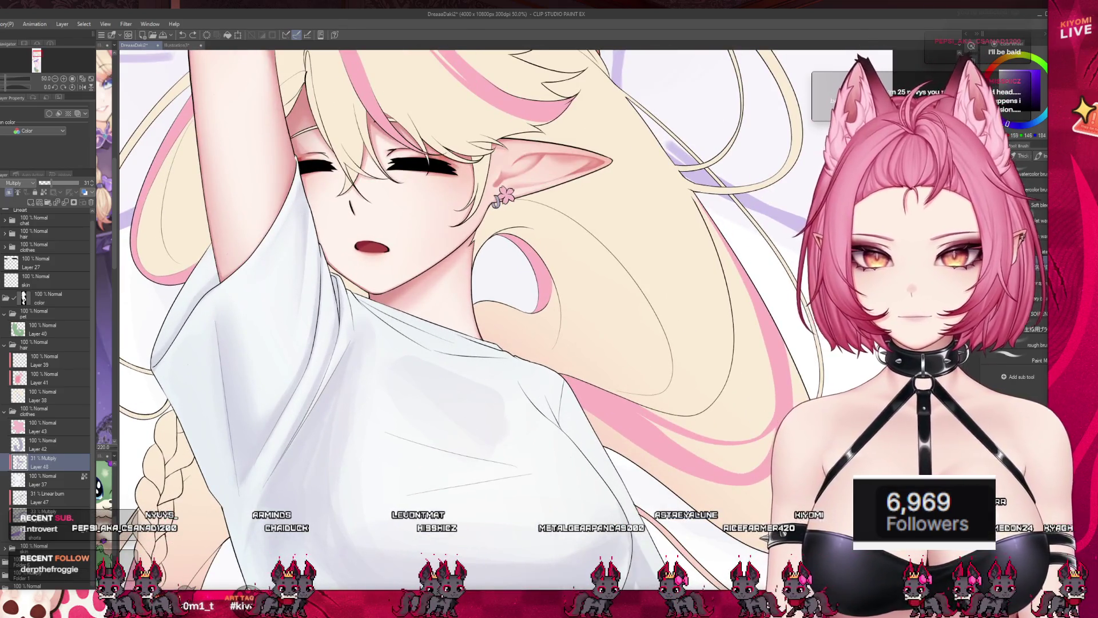